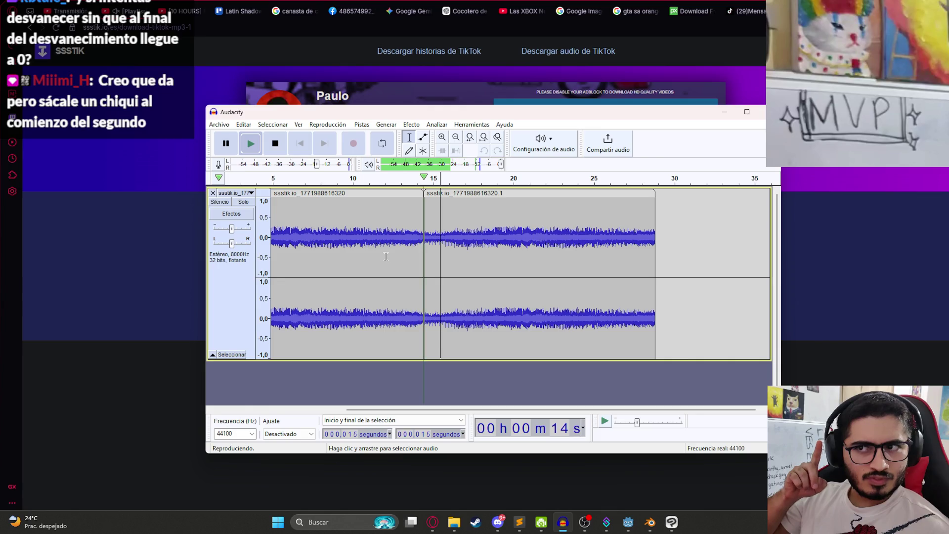
Replay the track from the start and zoom out, then back in, on the waveform.
key("space")
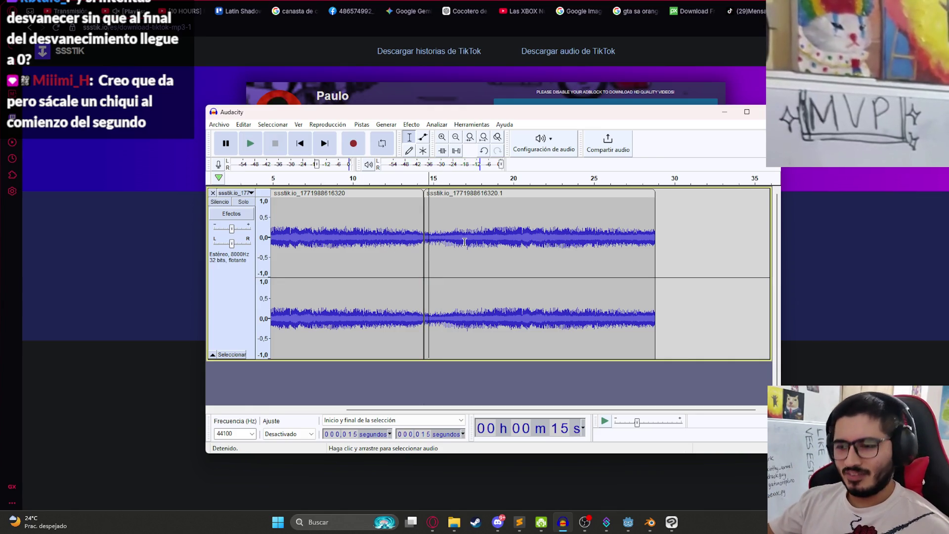
key("Home")
key("space")
key("ctrl+3")
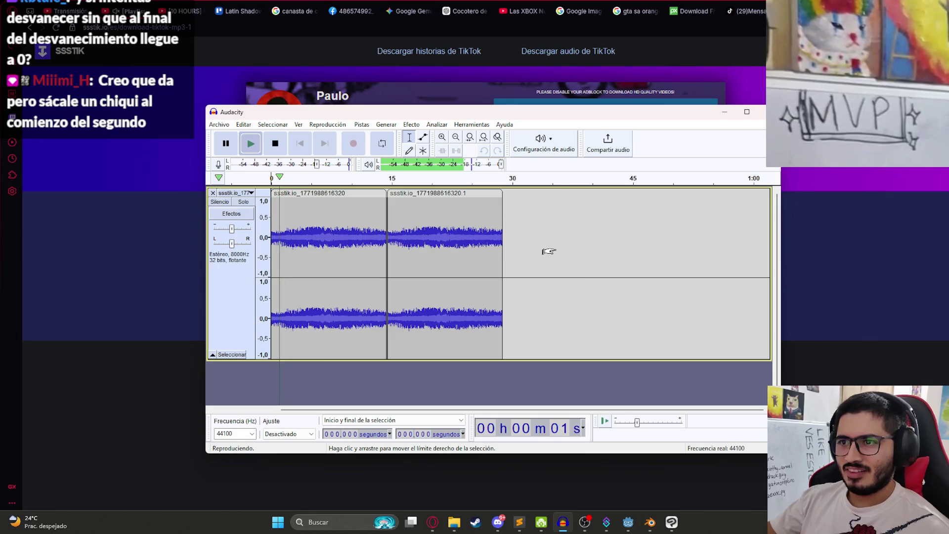
key("ctrl+1")
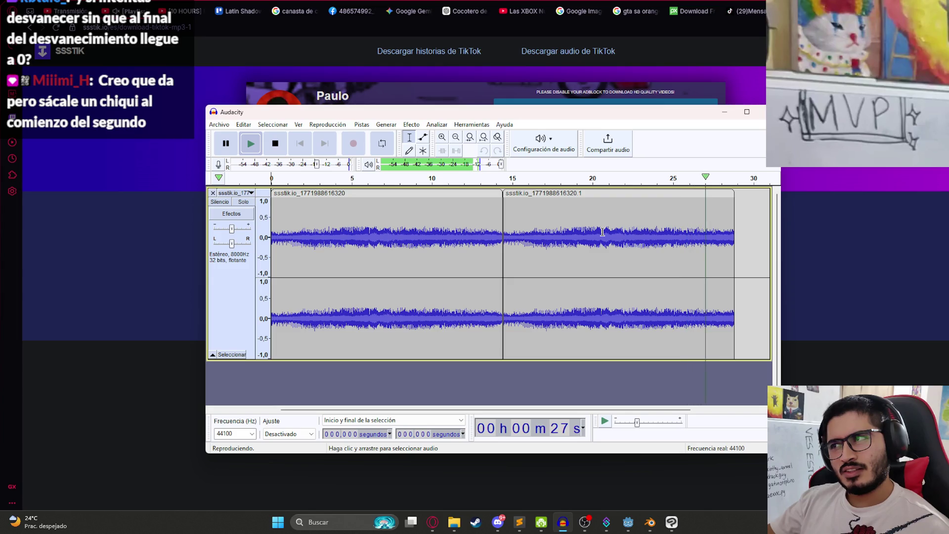
Select a short stretch of the audio and place the cursor on the track.
scroll(561, 231, "down", 2)
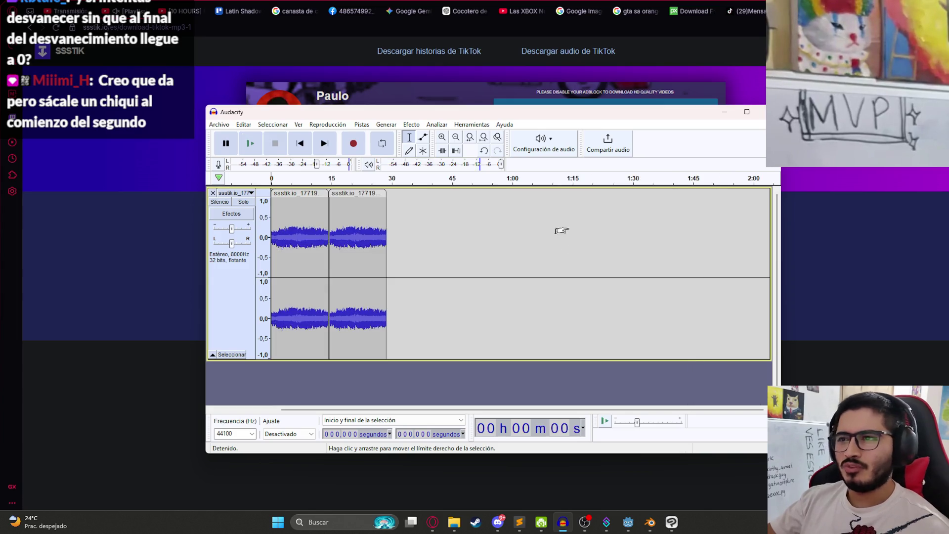
scroll(561, 231, "down", 10)
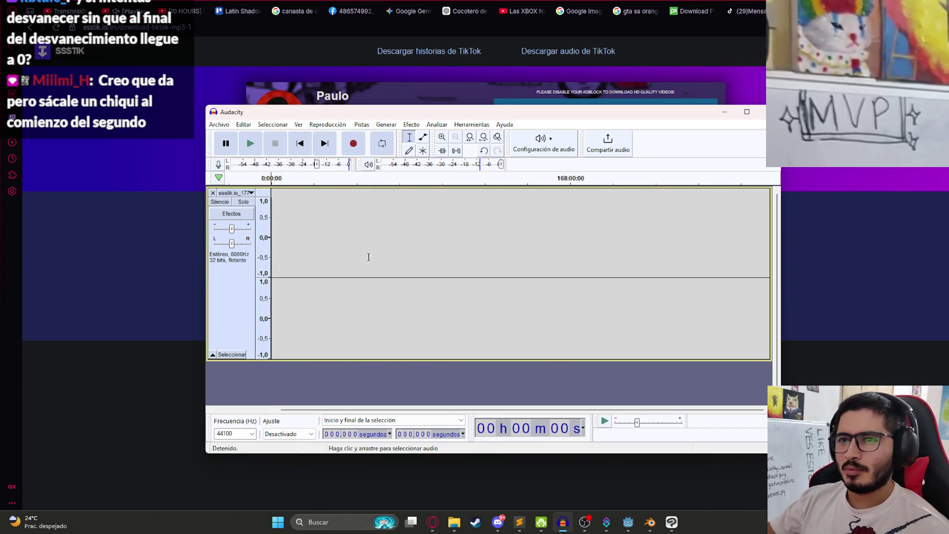
scroll(370, 342, "up", 15)
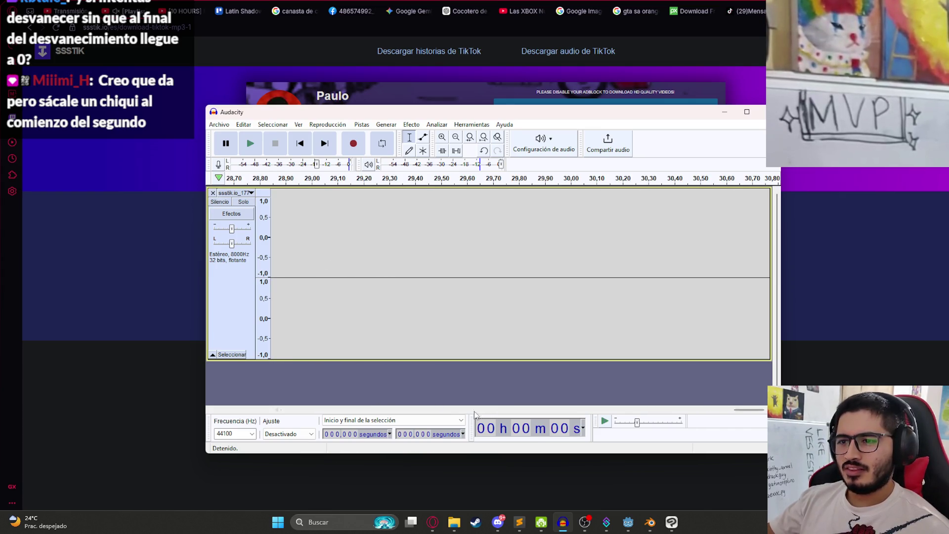
left_click_drag(458, 238, 271, 237)
scroll(424, 256, "down", 5)
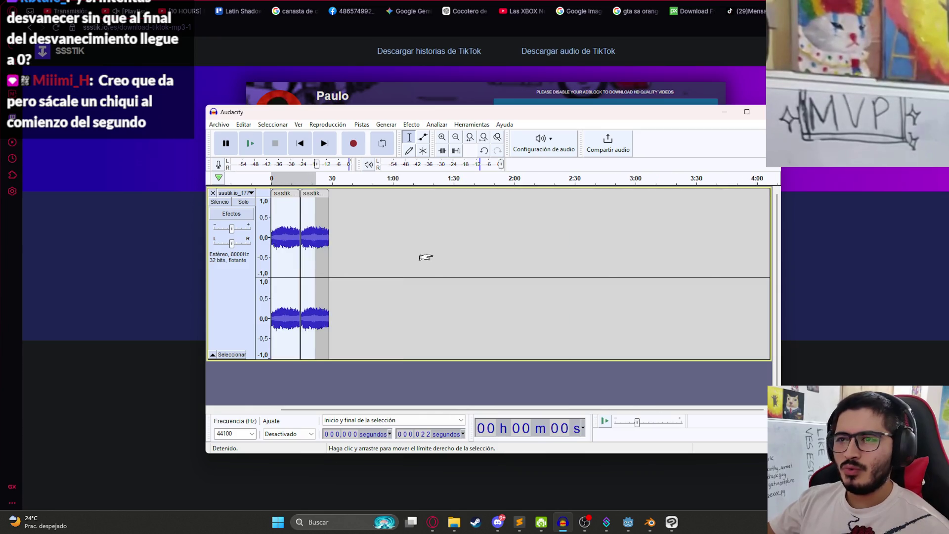
left_click(321, 244)
Undo the split, keep the 8000 Hz resample, play it, then go to Pixabay's bus results.
key("ctrl+z")
key("ctrl+z")
key("ctrl+z")
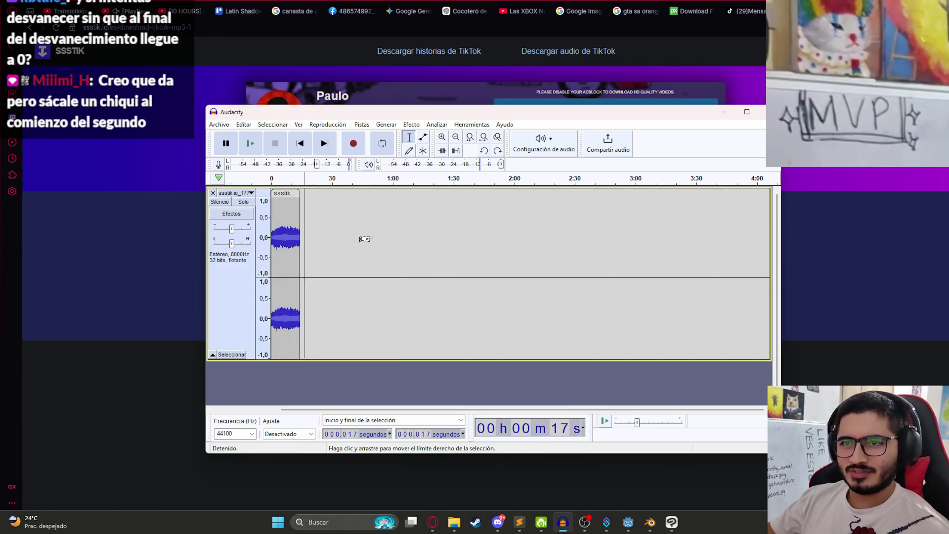
key("ctrl+z")
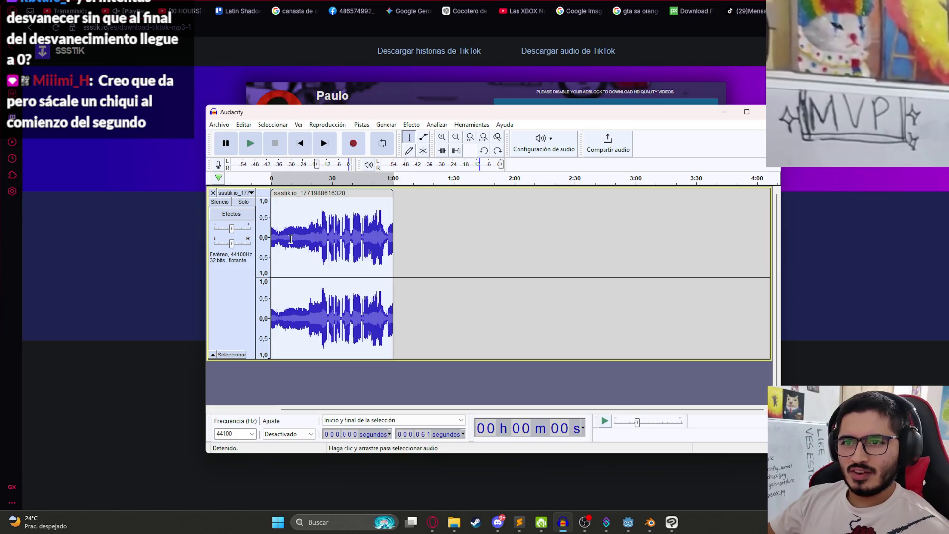
key("ctrl+y")
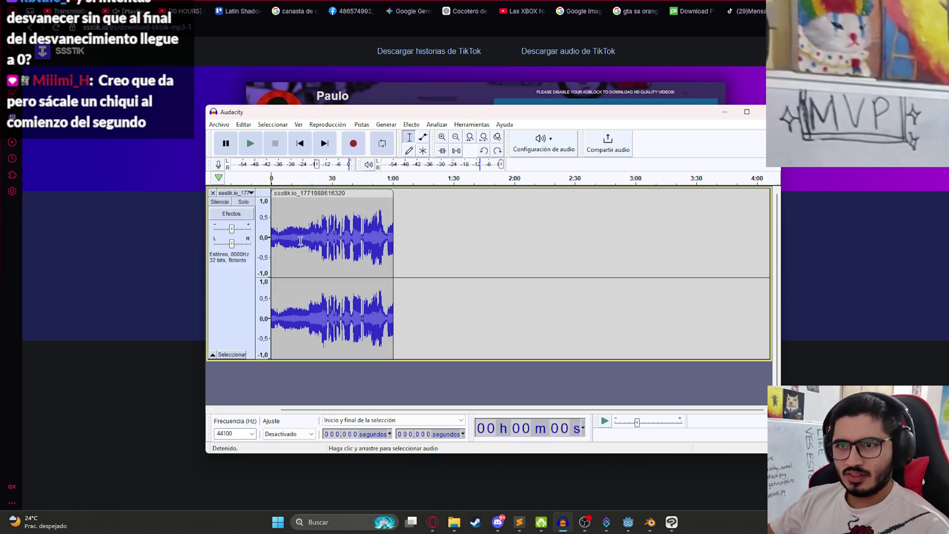
key("space")
key("ctrl+1")
key("ctrl+1")
key("ctrl+1")
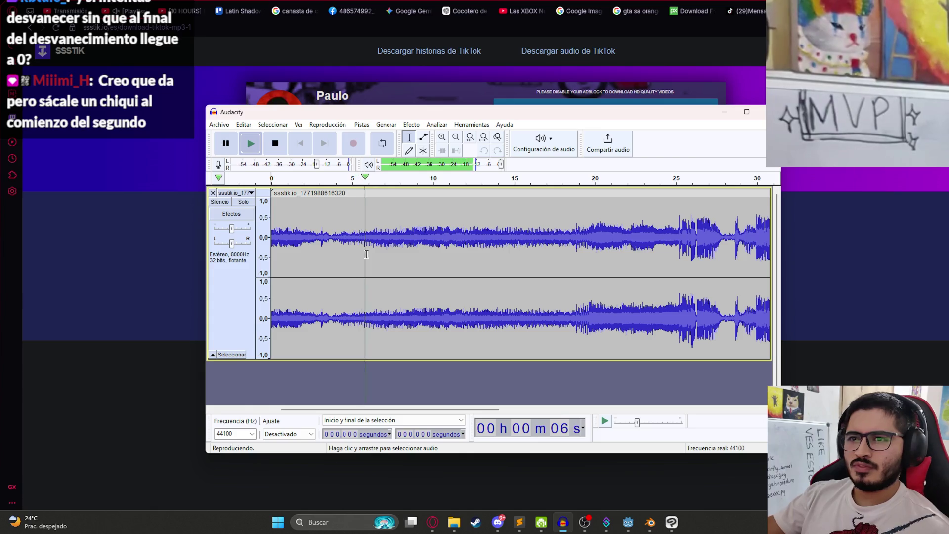
left_click(813, 199)
left_click(707, 11)
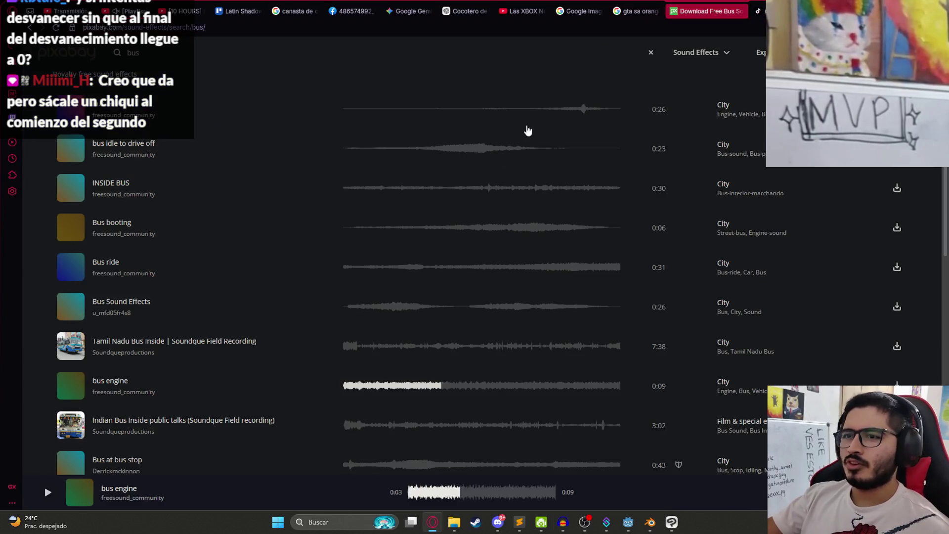
Preview Indian Bus Inside, Bus at bus stop, Bus doors, Bus Passing, Bus Engine Idling and Bus sound effect.
scroll(341, 382, "down", 2)
left_click(345, 327)
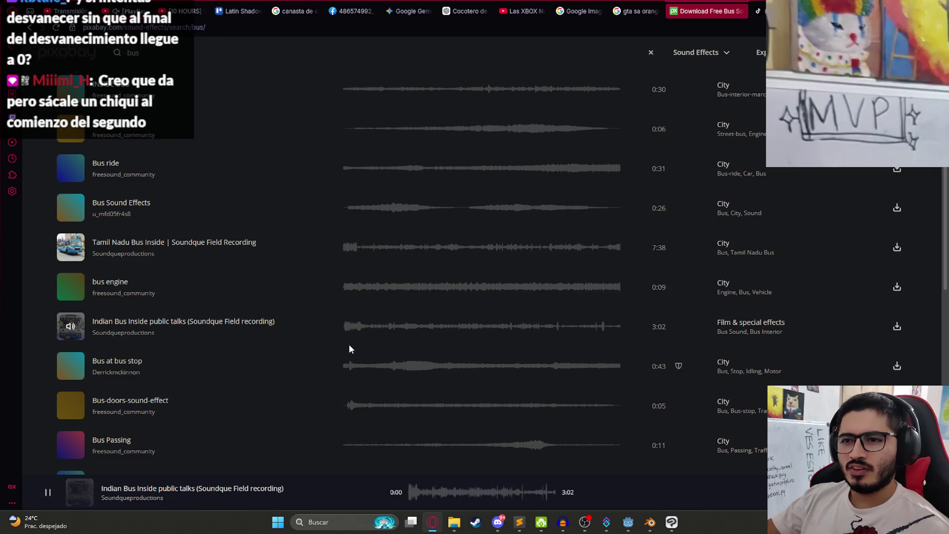
left_click(350, 365)
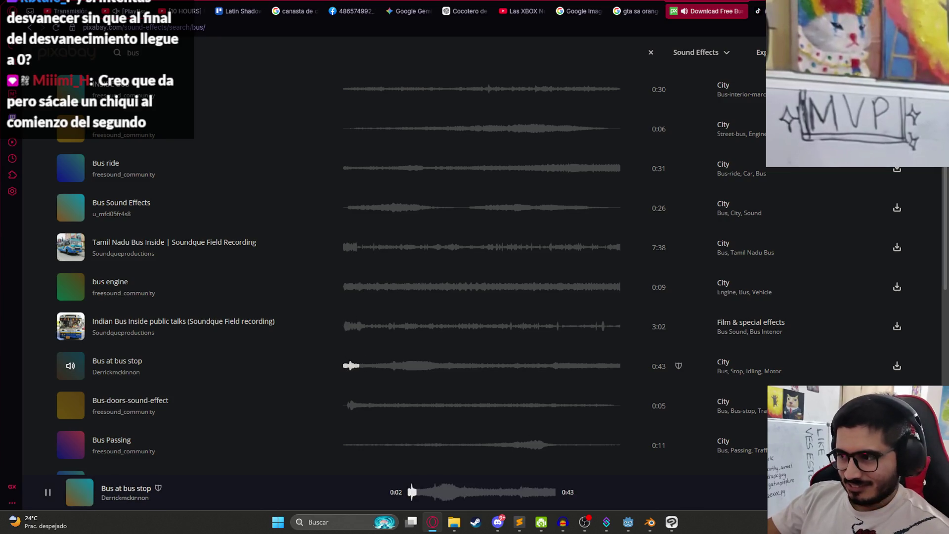
scroll(356, 303, "down", 3)
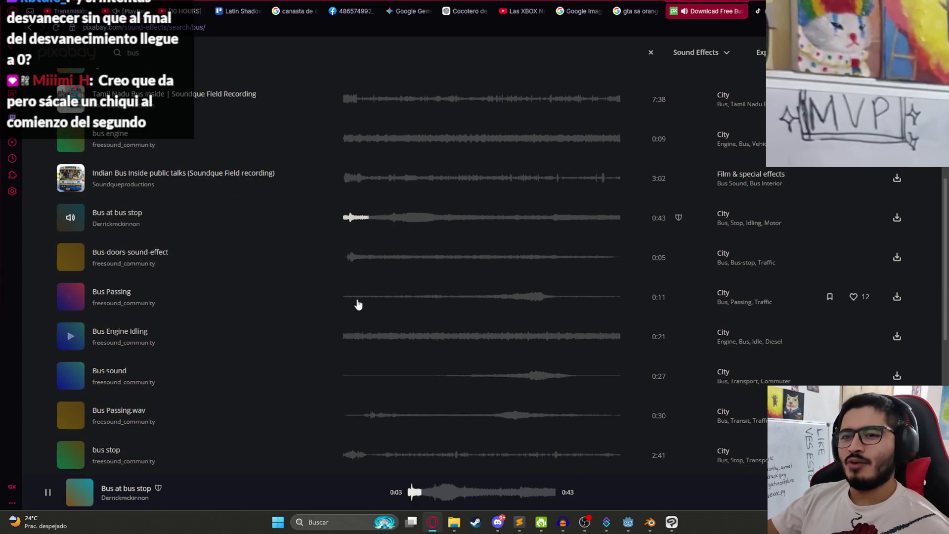
left_click(349, 257)
left_click(485, 297)
left_click(345, 336)
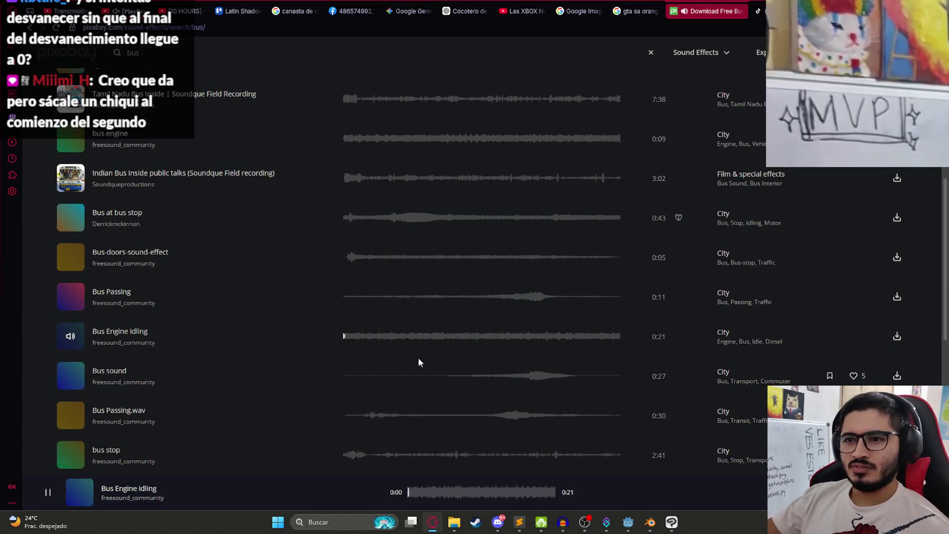
left_click(520, 374)
Preview Bus Passing.wav, bus stop, Diesel Engine Idle and bus interior further down the list.
scroll(422, 360, "down", 2)
left_click(361, 315)
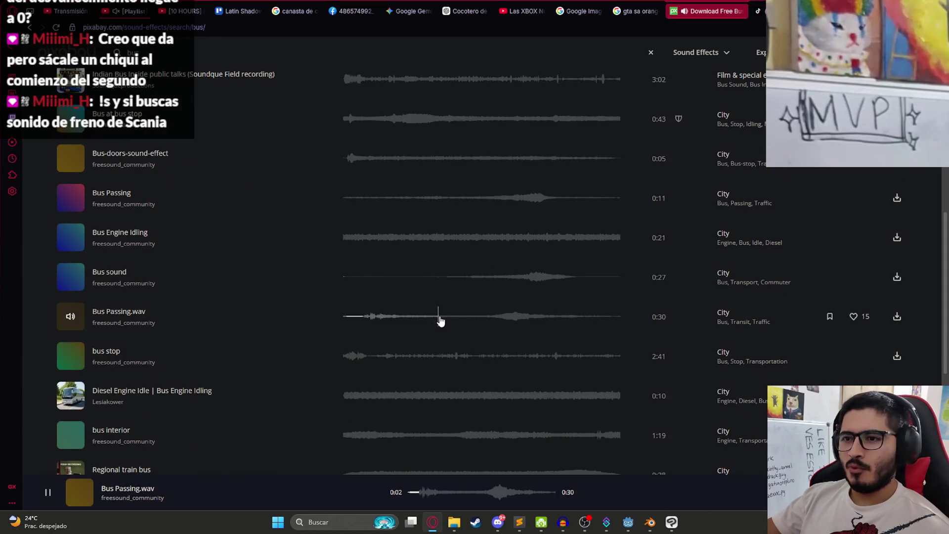
left_click(348, 357)
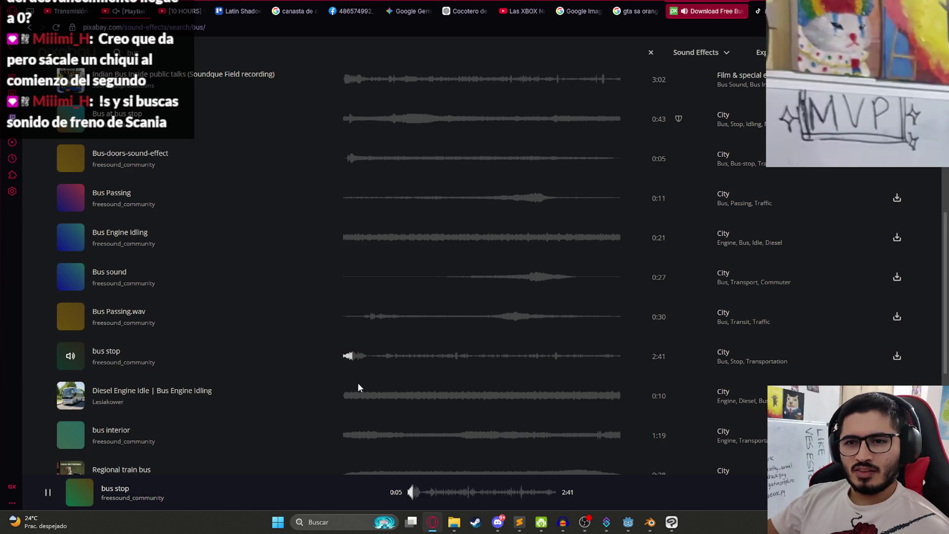
left_click(346, 396)
scroll(356, 376, "down", 2)
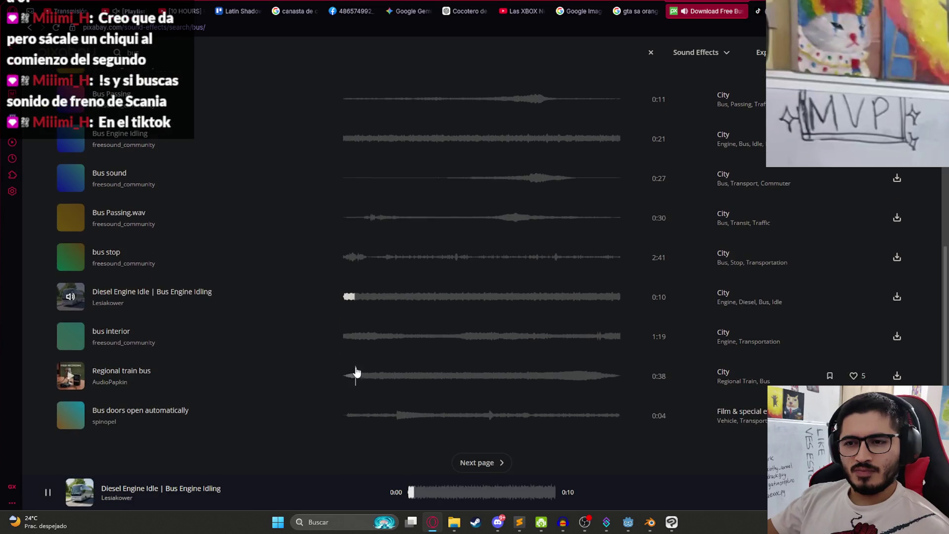
left_click(346, 340)
scroll(254, 272, "up", 7)
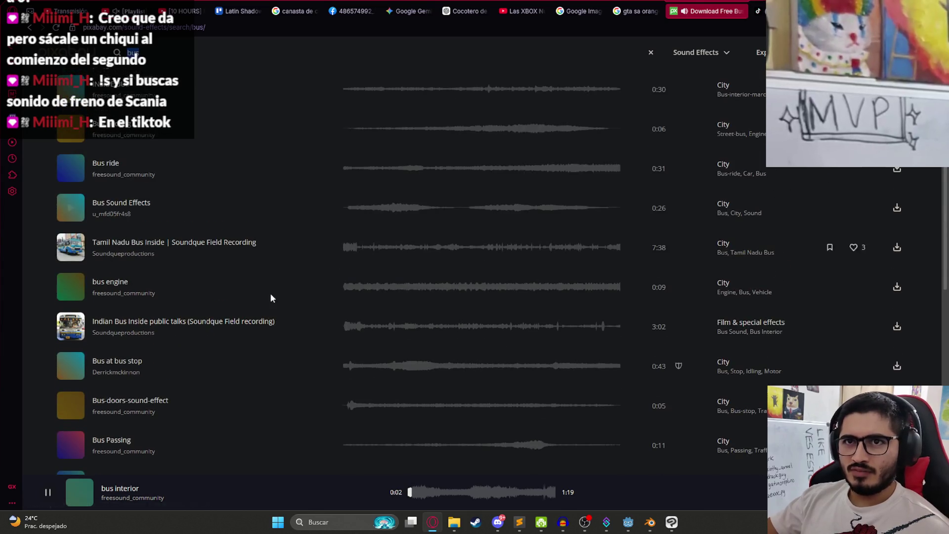
scroll(277, 304, "down", 5)
Search Pixabay for 'scania', then replace the term with 'truck' when nothing matches.
type("scania")
key("Return")
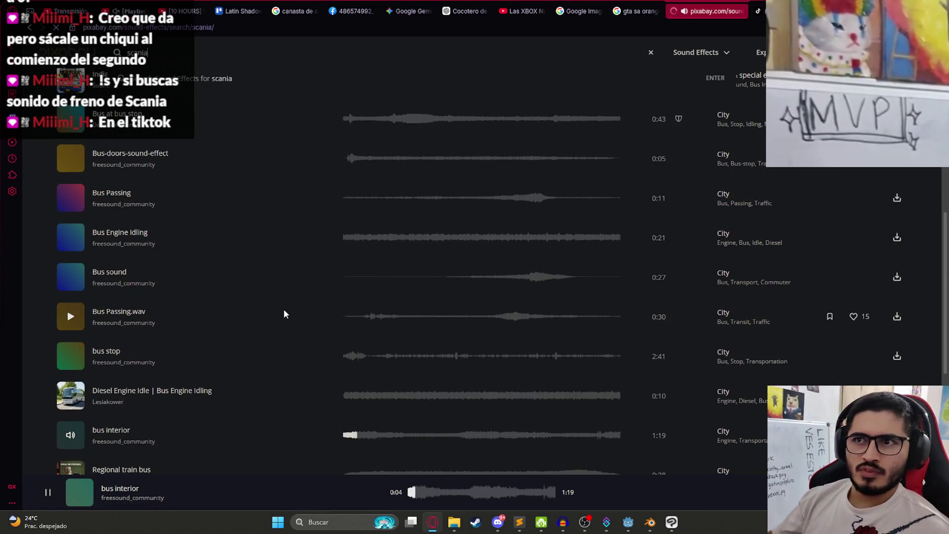
double_click(180, 59)
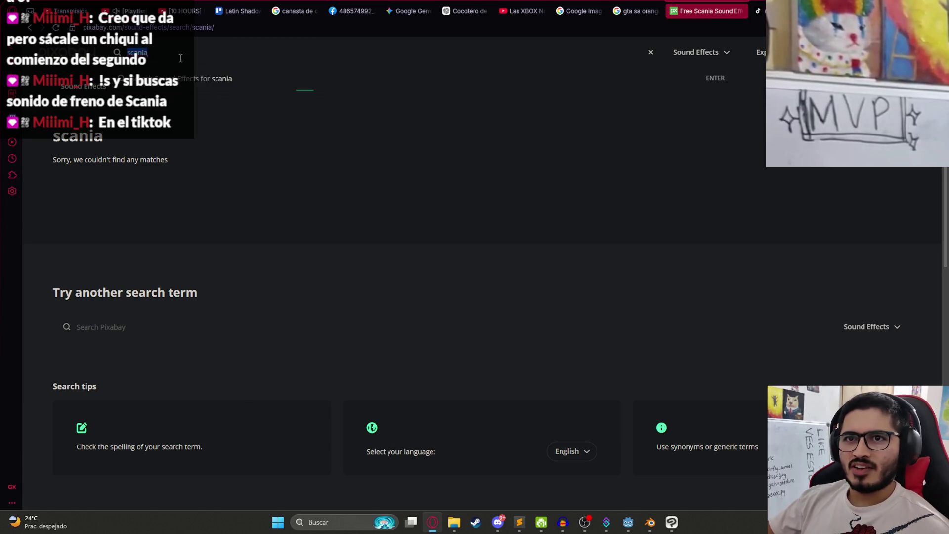
type("truck")
key("Return")
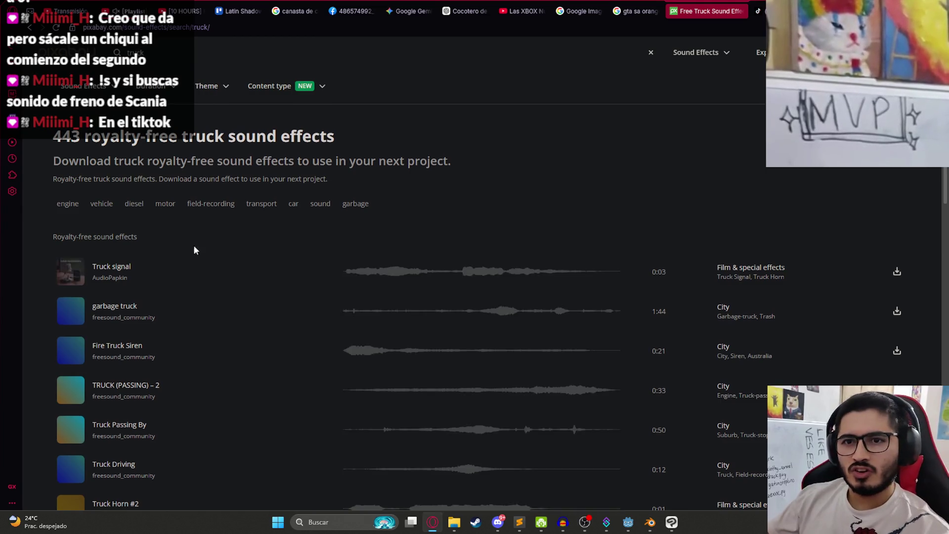
scroll(194, 250, "down", 3)
Preview Truck signal, garbage truck, Fire Truck Siren, truck passing sounds, Reverse Beeper and Truck Horns #1 and #2.
left_click(345, 123)
left_click(345, 162)
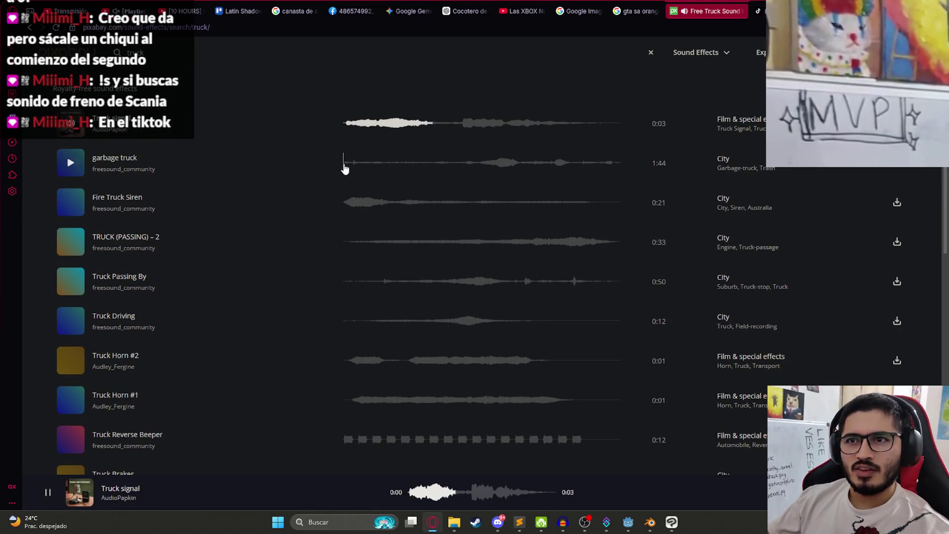
left_click(346, 202)
left_click(387, 242)
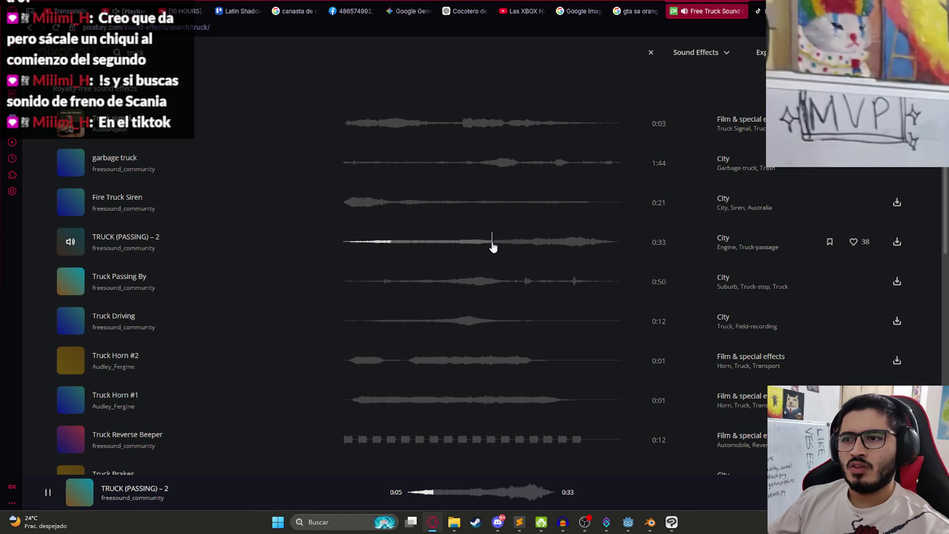
left_click(403, 281)
scroll(408, 267, "down", 1)
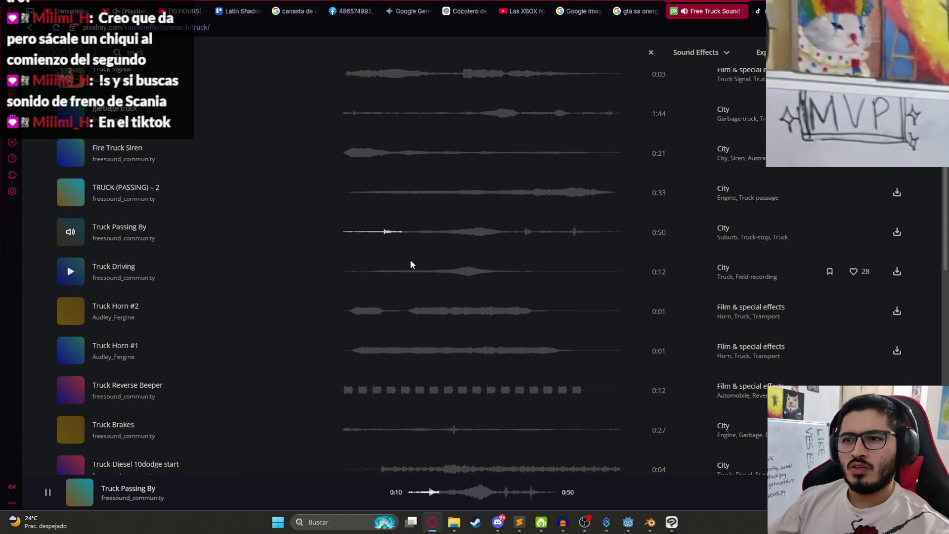
left_click(346, 391)
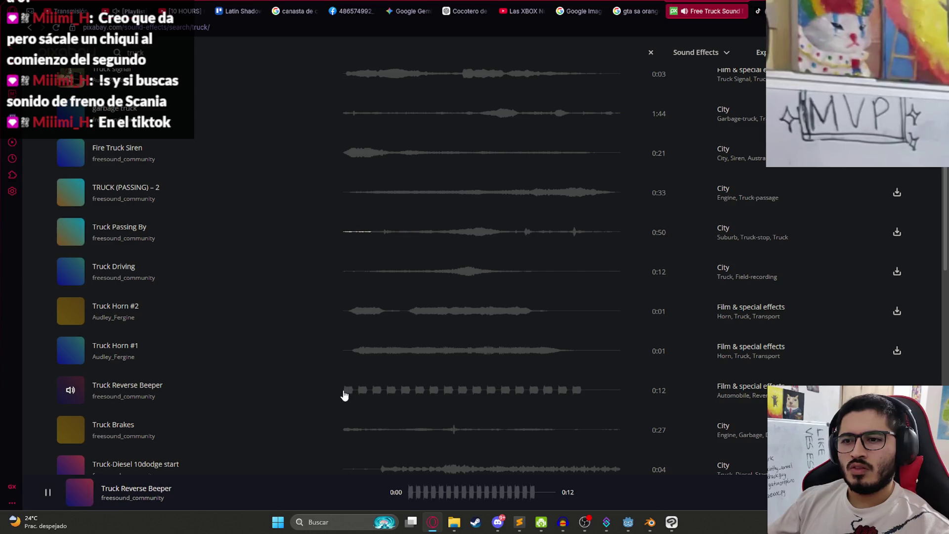
left_click(354, 350)
left_click(354, 312)
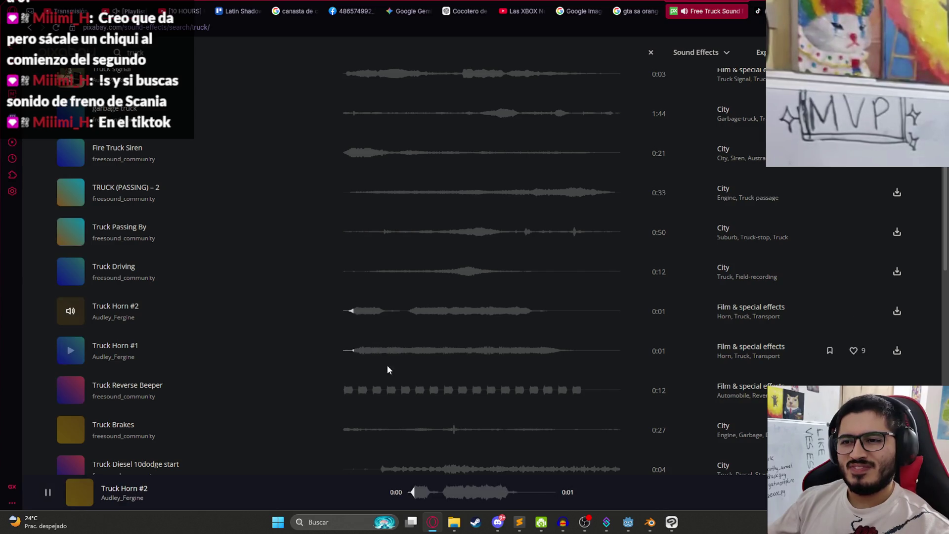
Preview Truck Brakes, 10dodge start, Delivery truck starts moving, Diesel Truck Passing, Truck and Muscle truck.
scroll(388, 361, "down", 2)
left_click(369, 350)
left_click(393, 371)
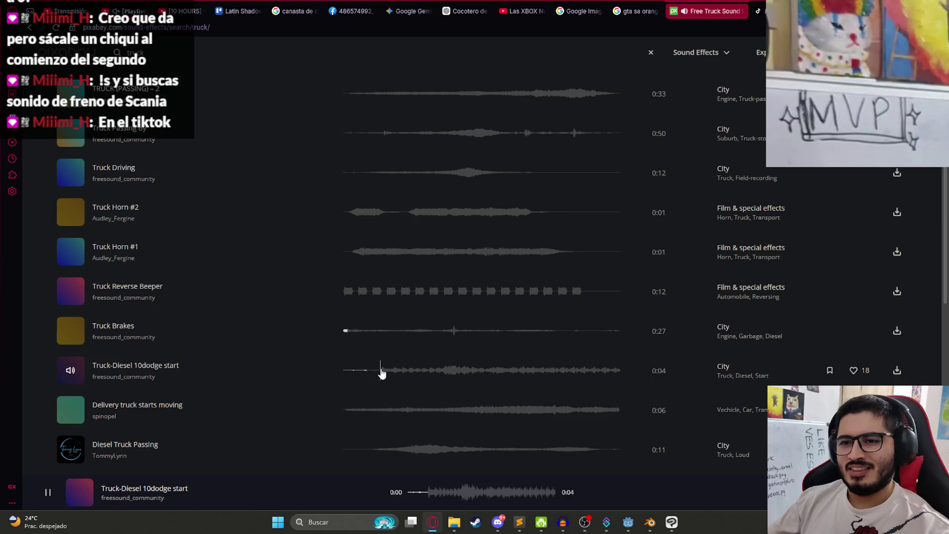
scroll(383, 368, "down", 2)
left_click(366, 311)
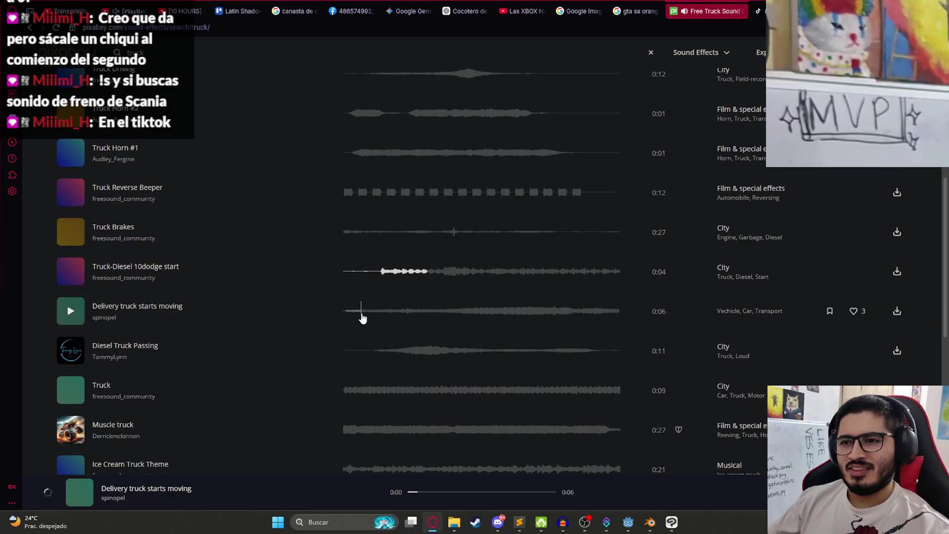
left_click(384, 351)
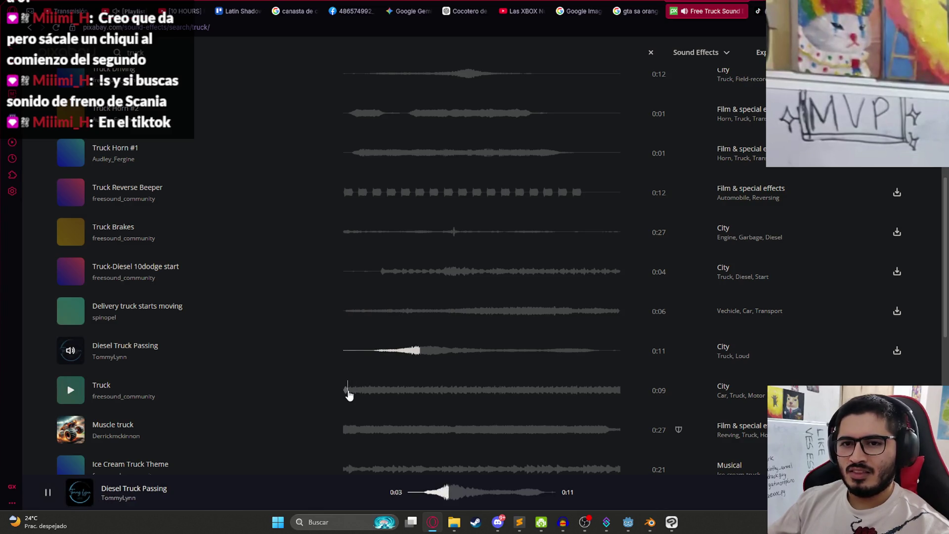
left_click(348, 394)
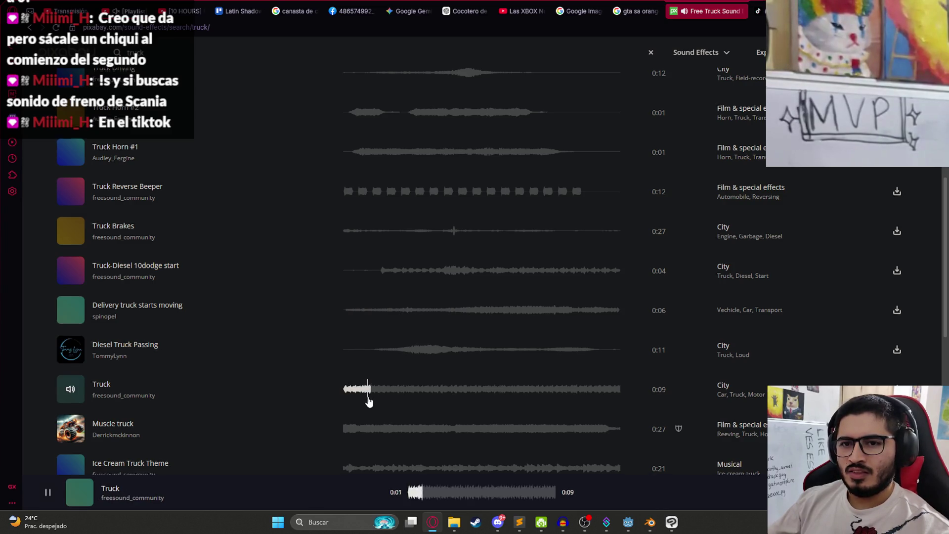
scroll(360, 390, "down", 1)
left_click(352, 382)
scroll(353, 347, "down", 2)
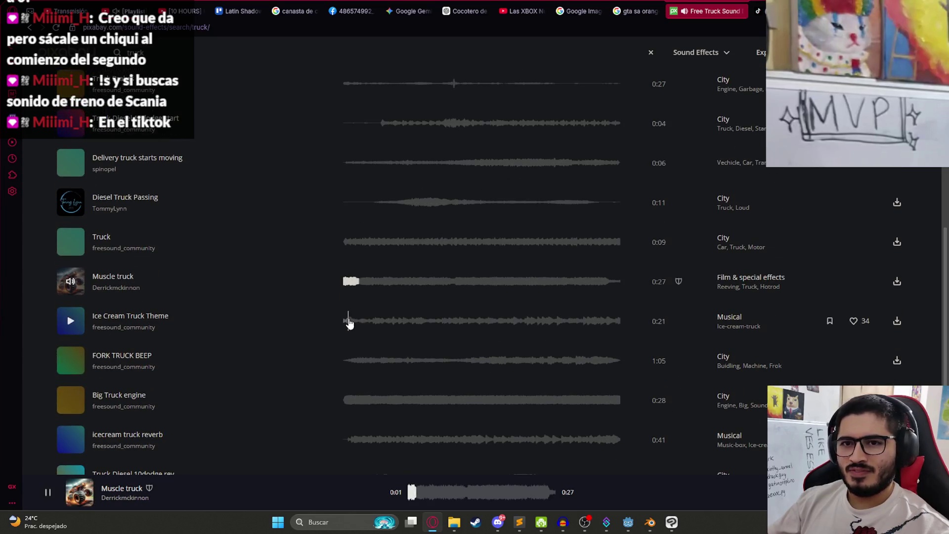
Preview Ice Cream Truck Theme, FORK TRUCK BEEP, Big Truck engine and 10dodge rev, then load page 2.
left_click(349, 321)
left_click(357, 361)
left_click(354, 401)
scroll(360, 390, "down", 2)
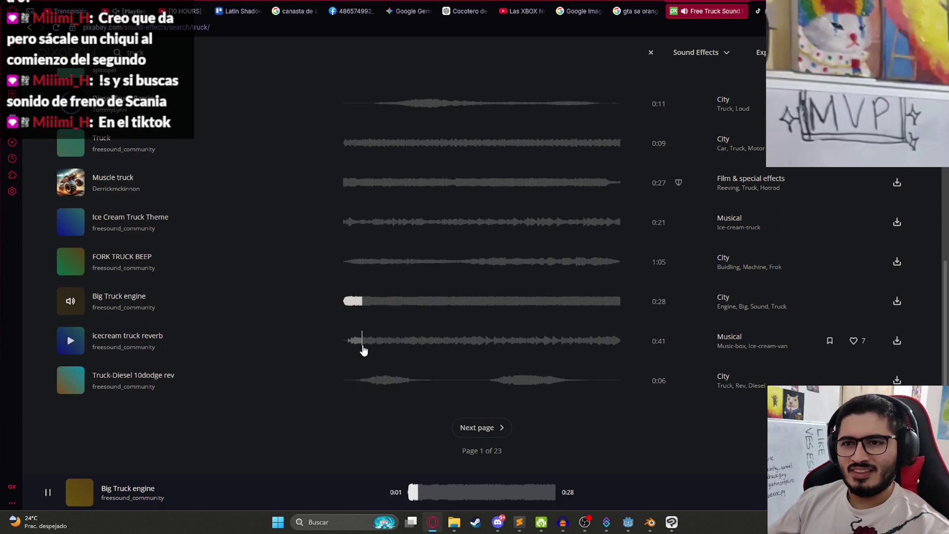
left_click(350, 342)
left_click(368, 383)
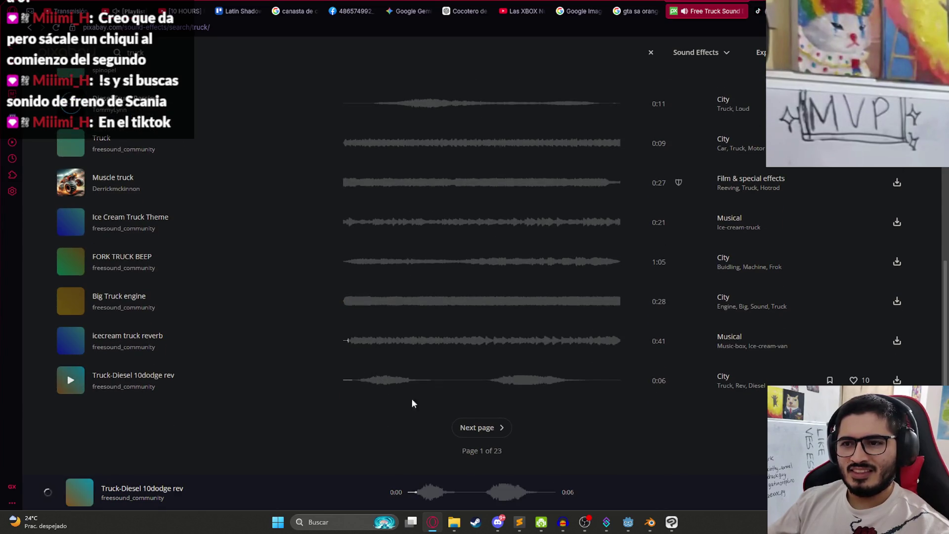
left_click(485, 429)
left_click(352, 271)
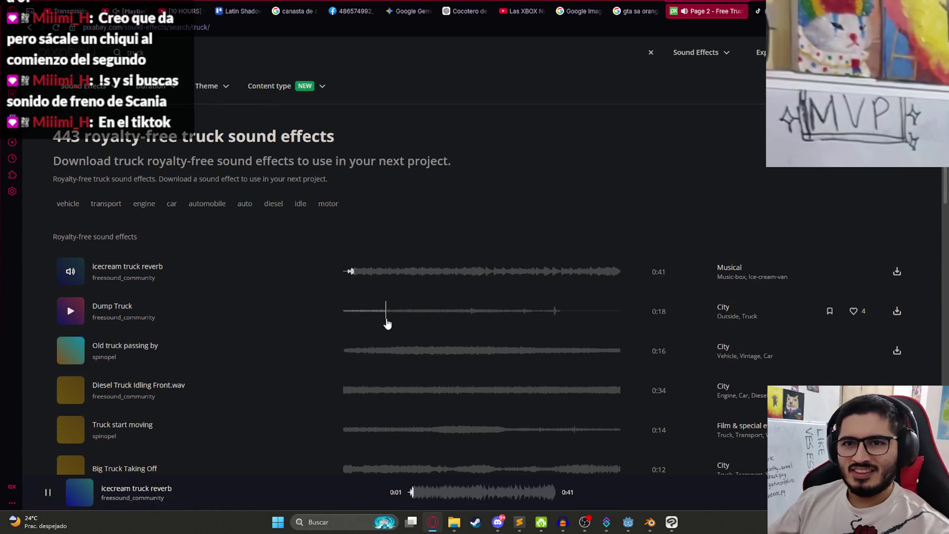
Preview Dump Truck, Old truck passing by, Diesel Truck Idling Front.wav, Big Truck Taking Off and other starting sounds.
left_click(357, 317)
left_click(377, 351)
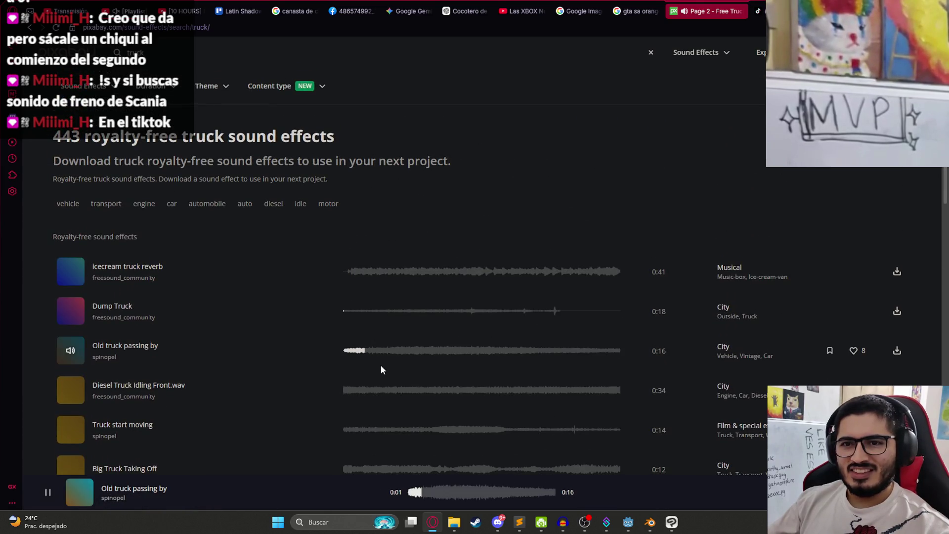
left_click(357, 389)
left_click(359, 435)
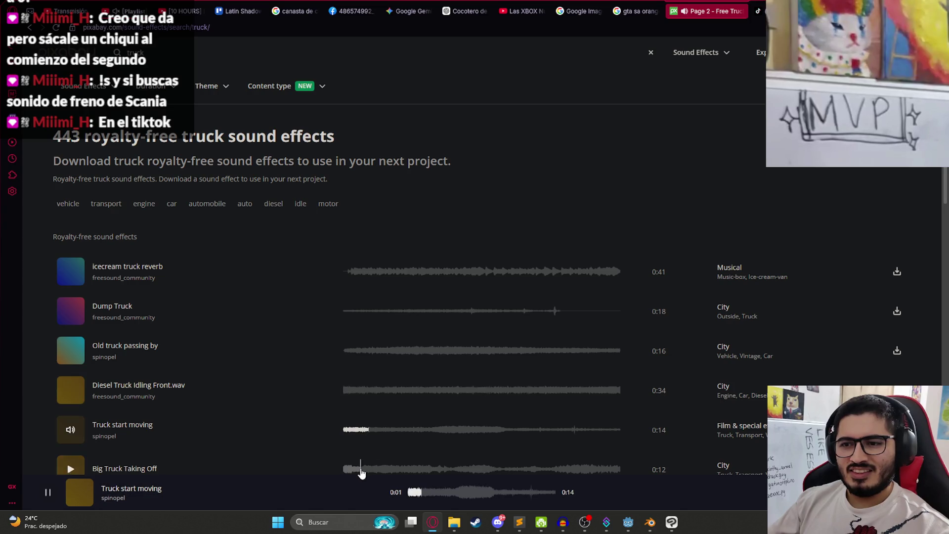
left_click(361, 468)
scroll(358, 395, "down", 3)
left_click(349, 371)
left_click(349, 402)
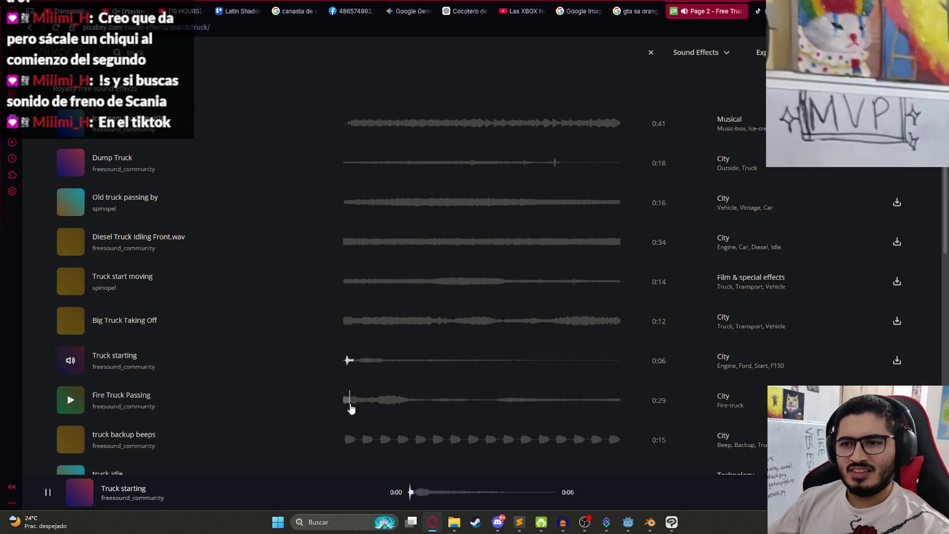
Preview truck backup beeps, truck-idle, Old truck engine stop, 10dodge idle, Garbage truck stopping and Traffic Truck Ambience.
scroll(351, 395, "down", 2)
left_click(349, 339)
left_click(368, 380)
left_click(362, 420)
left_click(356, 459)
scroll(355, 417, "down", 1)
scroll(356, 419, "down", 2)
left_click(357, 351)
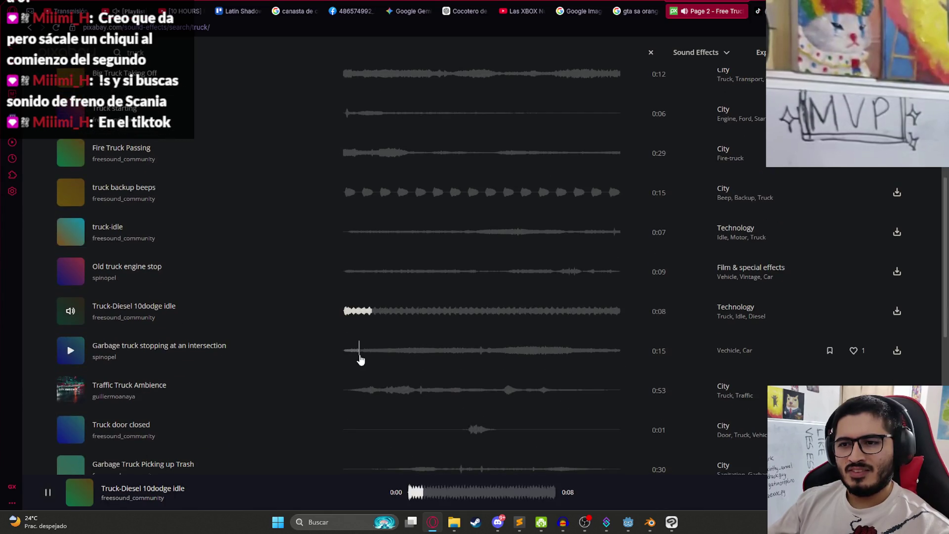
left_click(359, 390)
Preview Fire Truck Siren 2, 07Dodge Rev and truck, then replace the search term with 'bus inside'.
scroll(365, 402, "down", 2)
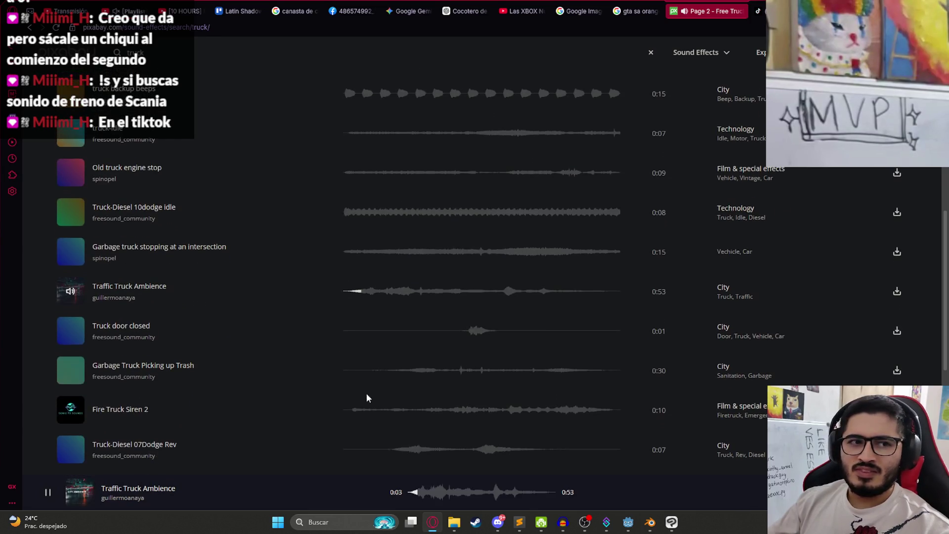
left_click(351, 410)
scroll(361, 385, "down", 3)
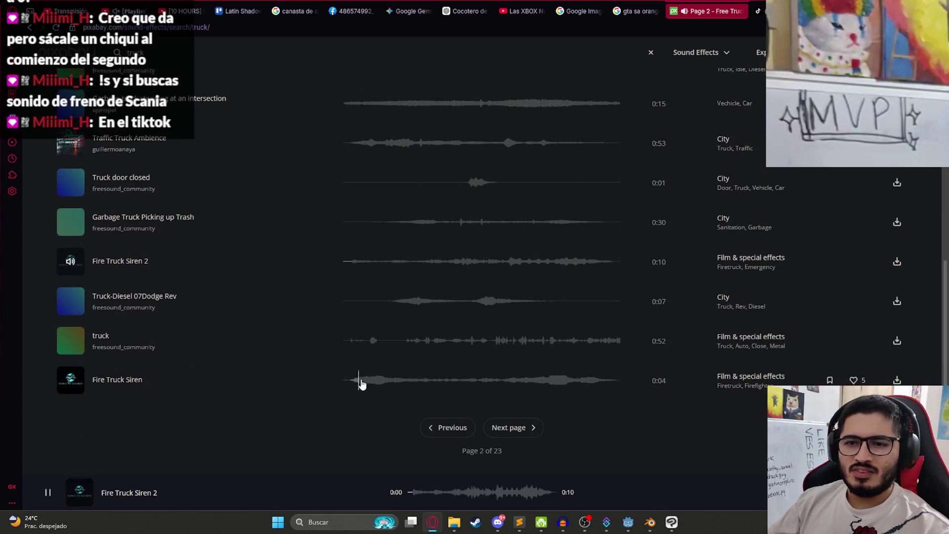
left_click(378, 303)
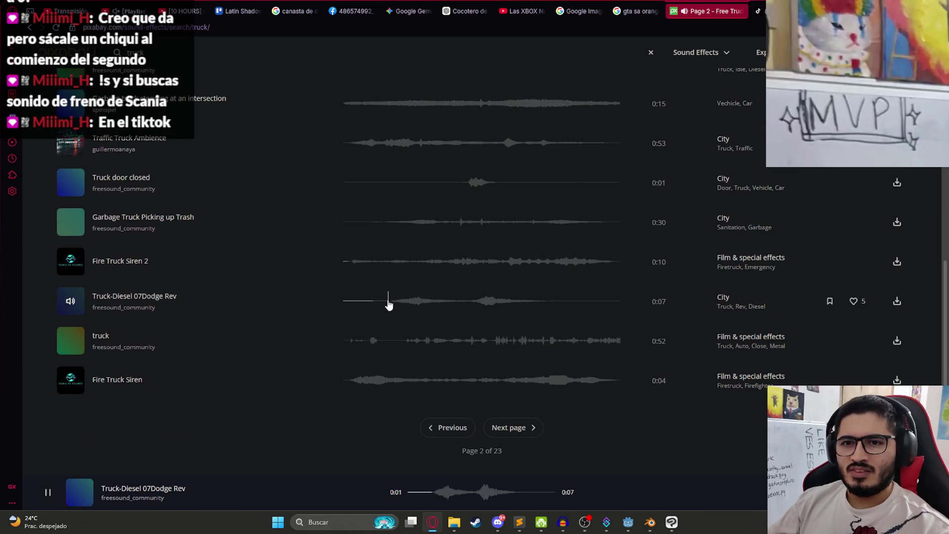
left_click(374, 341)
triple_click(136, 53)
type("bus inside")
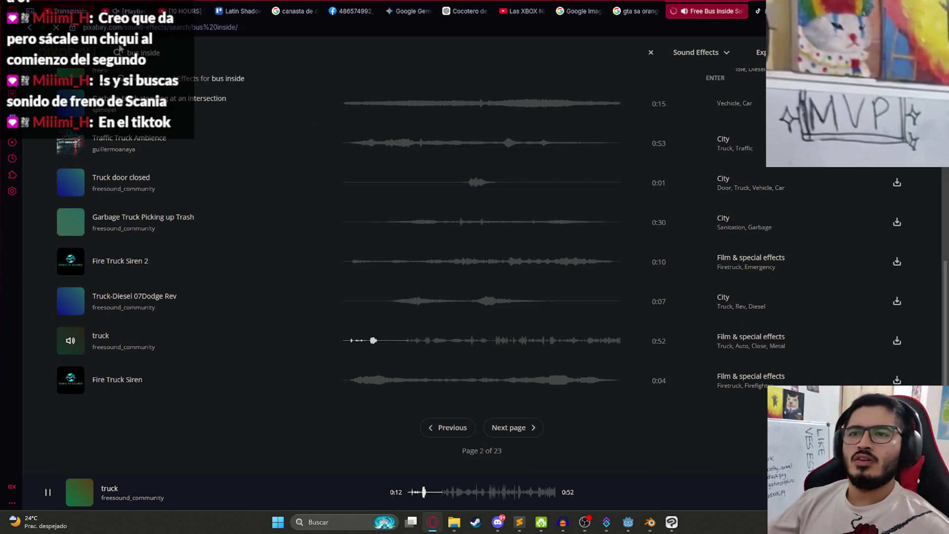
Run the 'bus inside' search, preview Tamil Nadu Bus Inside and INSIDE BUS, and seek Bus Ride to 2:18.
key("Return")
left_click(343, 173)
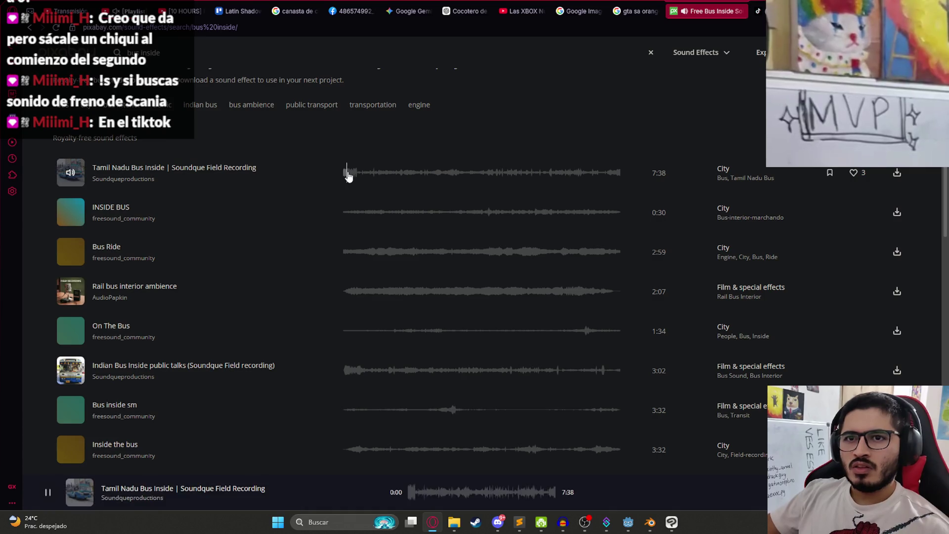
left_click(346, 212)
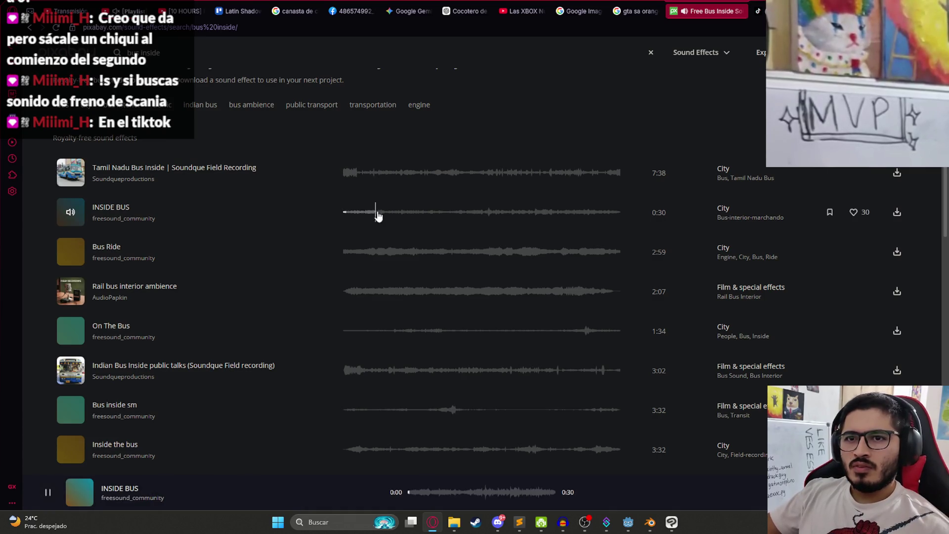
left_click(361, 252)
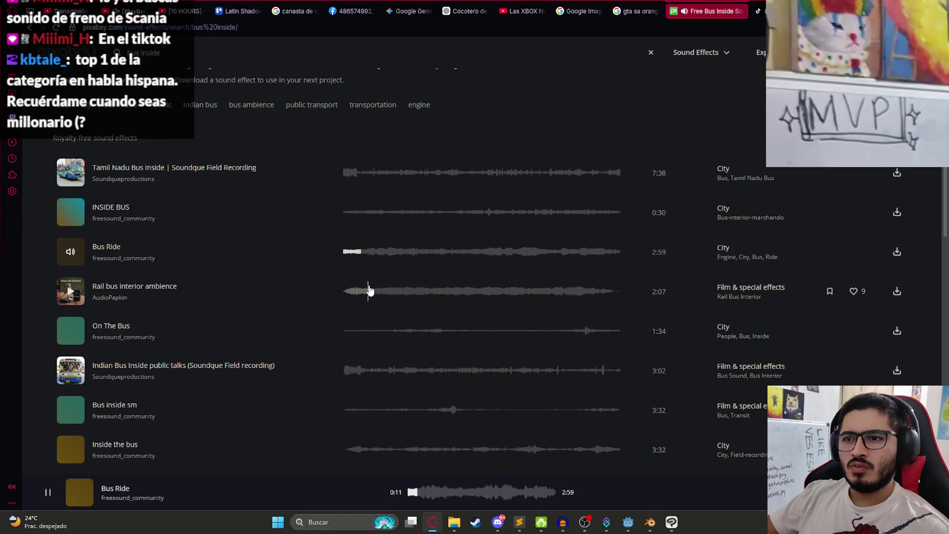
left_click(386, 256)
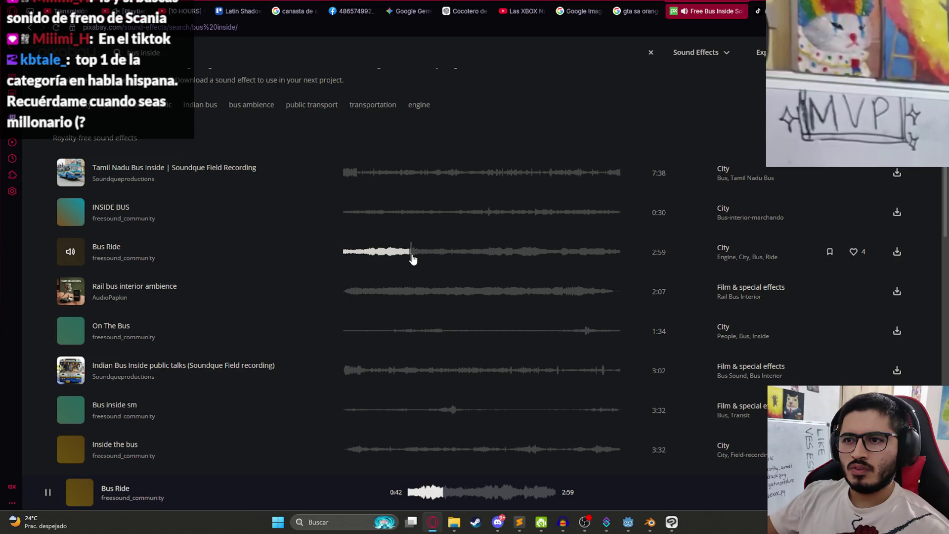
left_click(440, 254)
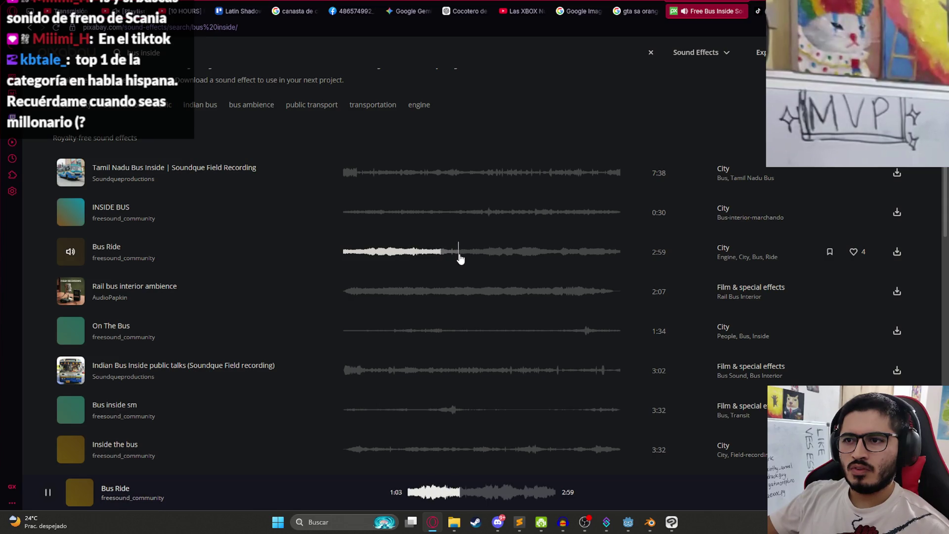
left_click(500, 254)
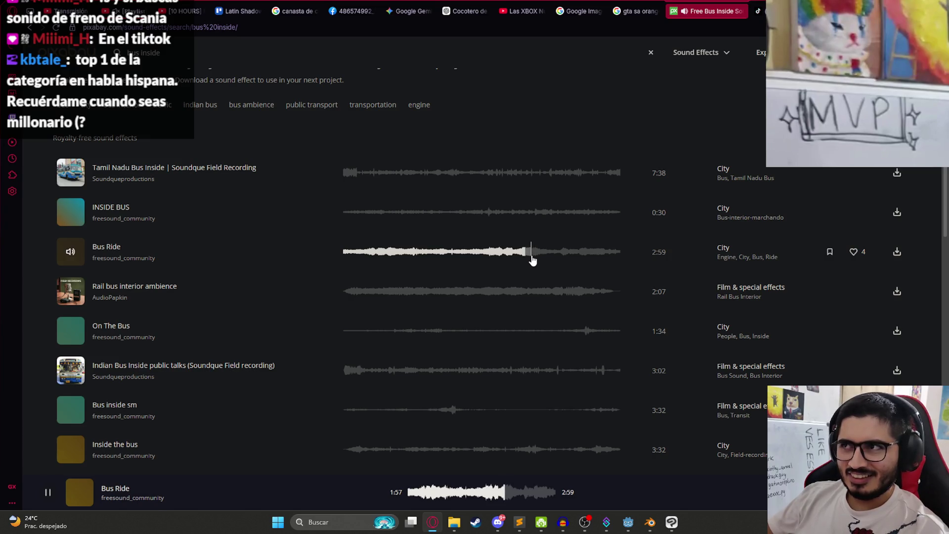
left_click(559, 254)
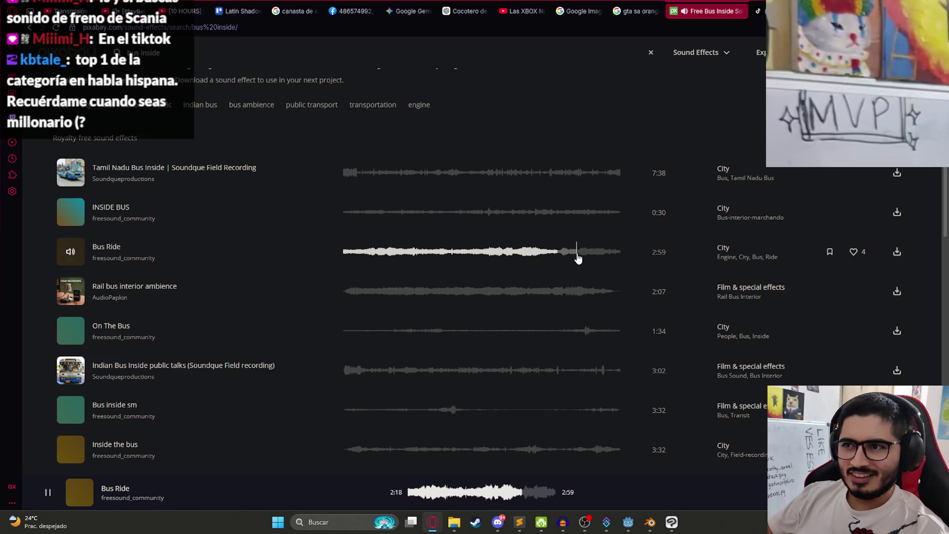
Preview Rail bus interior ambience from 1:21, On The Bus and Indian Bus Inside public talks.
left_click(350, 293)
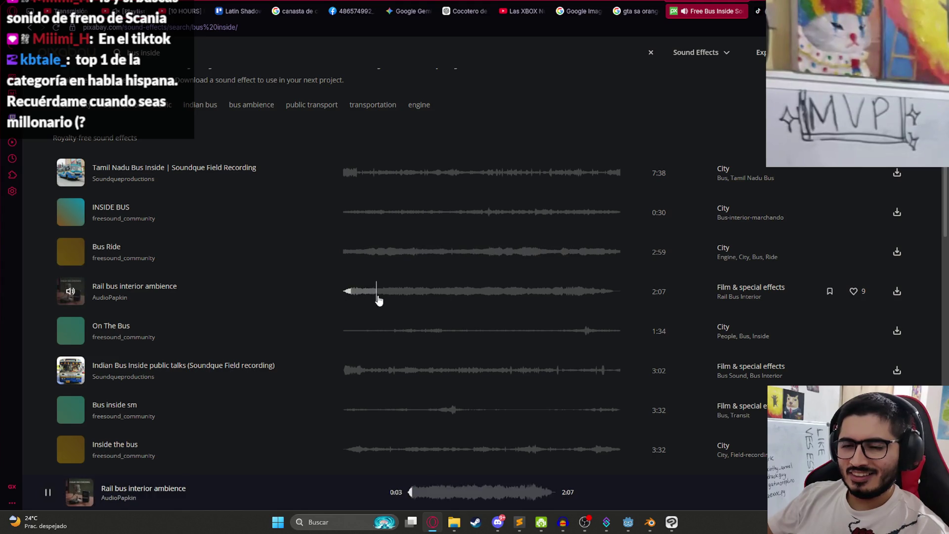
left_click_drag(393, 293, 520, 292)
left_click(407, 331)
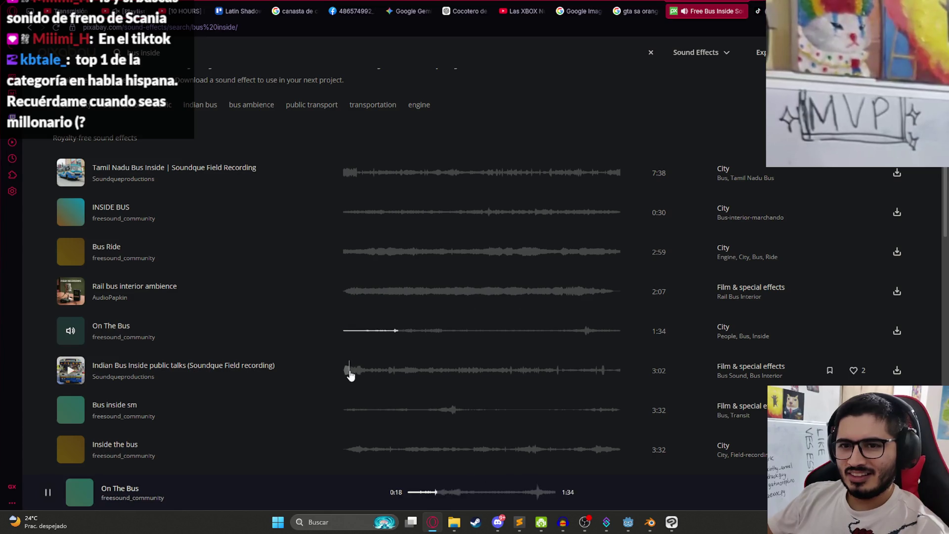
left_click(348, 370)
scroll(348, 370, "down", 2)
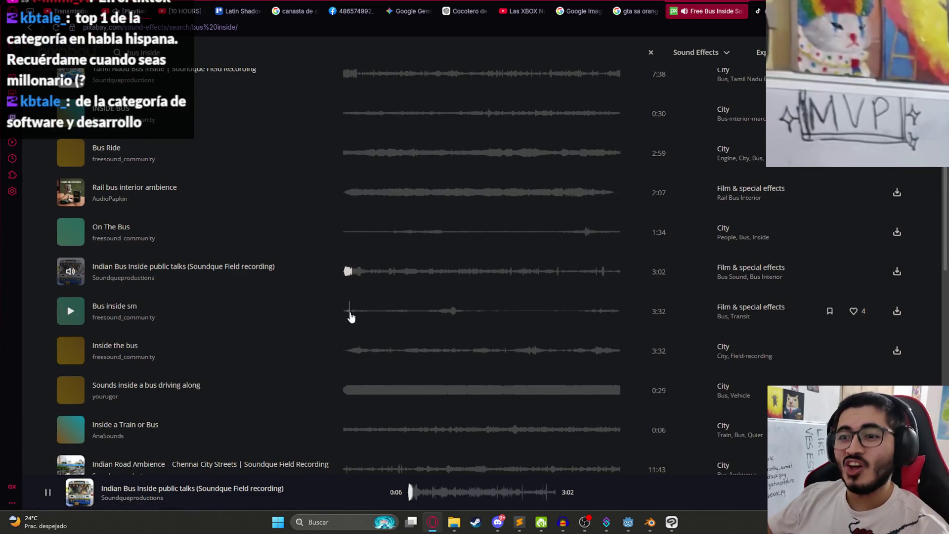
Preview Bus inside sm, Inside the bus, Sounds inside a bus driving along, Inside a Train or Bus and Chennai City Streets.
left_click(350, 312)
left_click(353, 352)
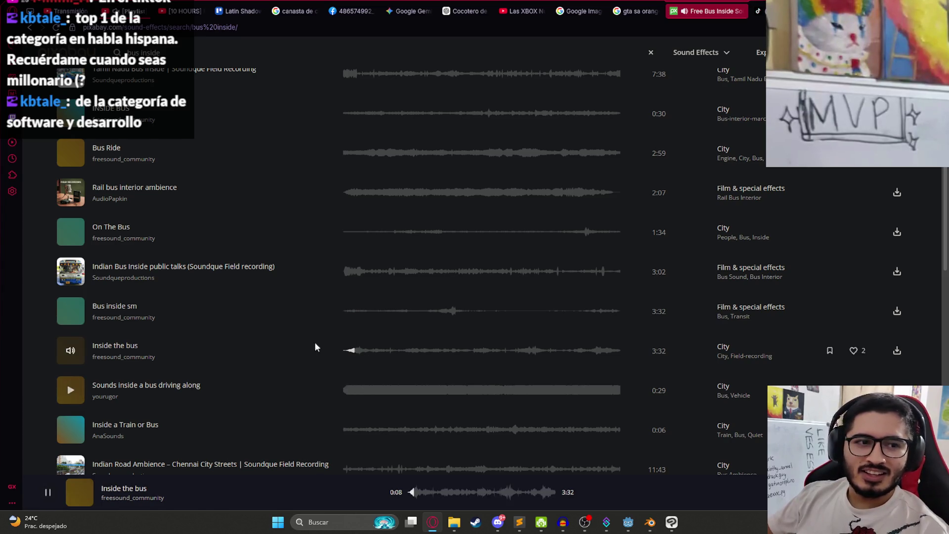
scroll(316, 346, "down", 2)
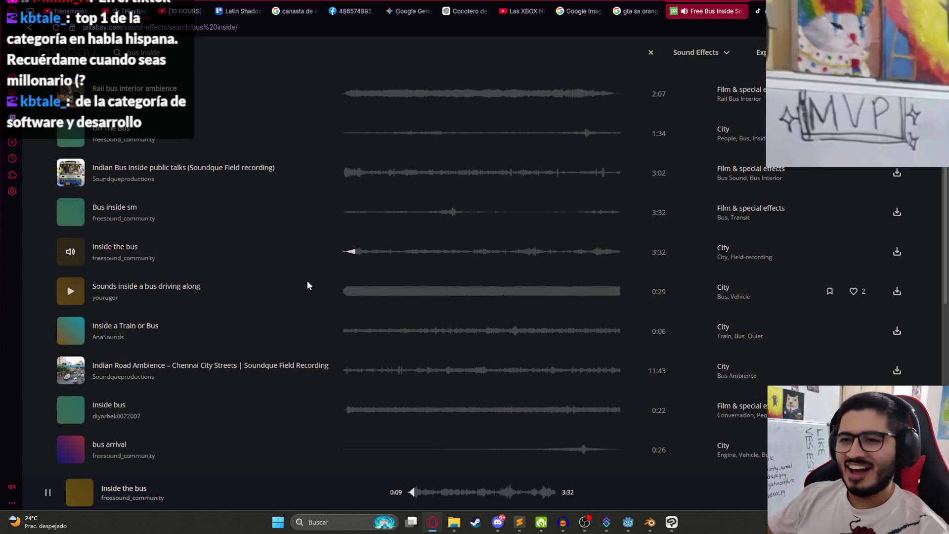
left_click(347, 295)
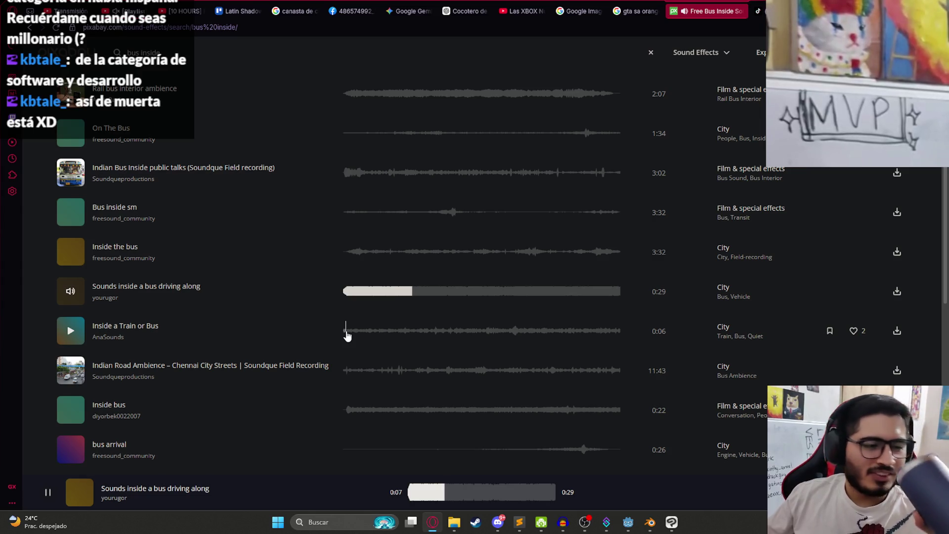
left_click(347, 333)
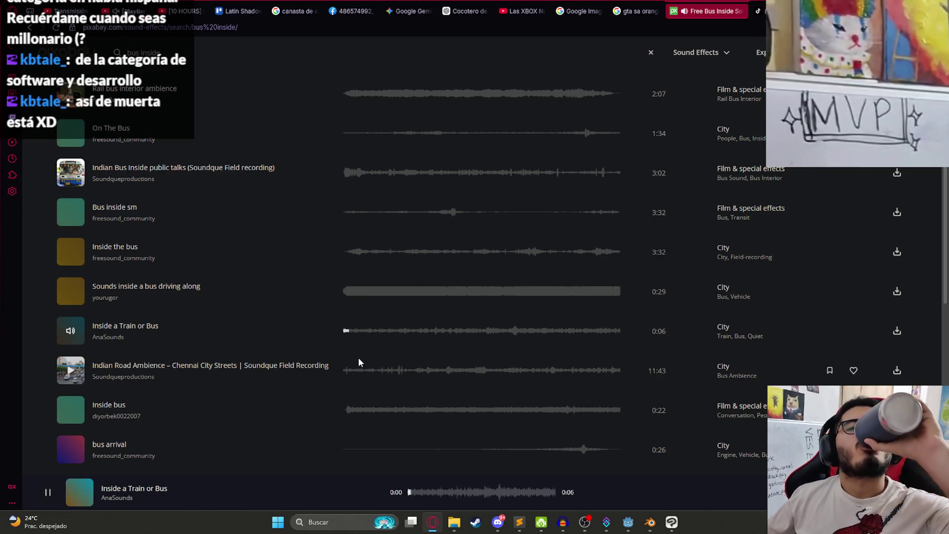
left_click(347, 372)
Preview Inside bus, Bus Sound Effects and bus engine further down the results.
scroll(349, 365, "down", 2)
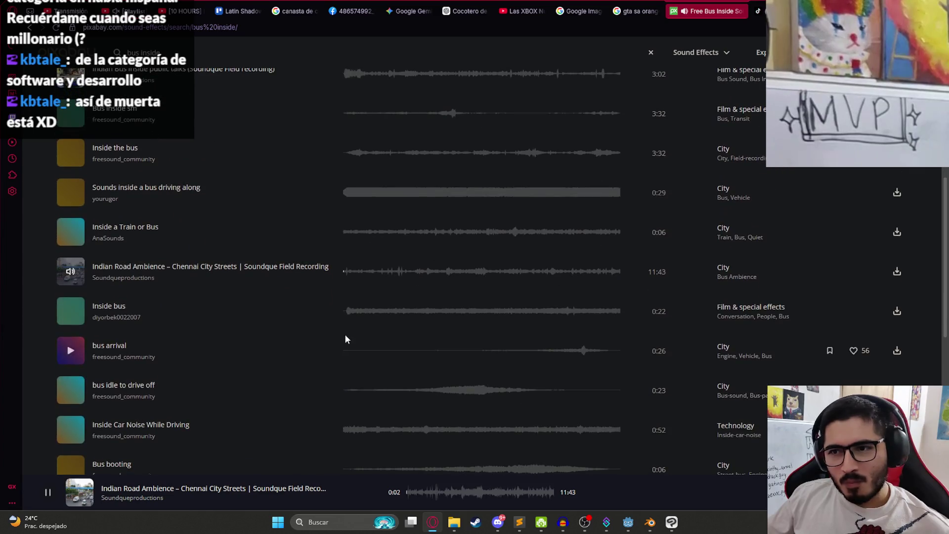
left_click(350, 311)
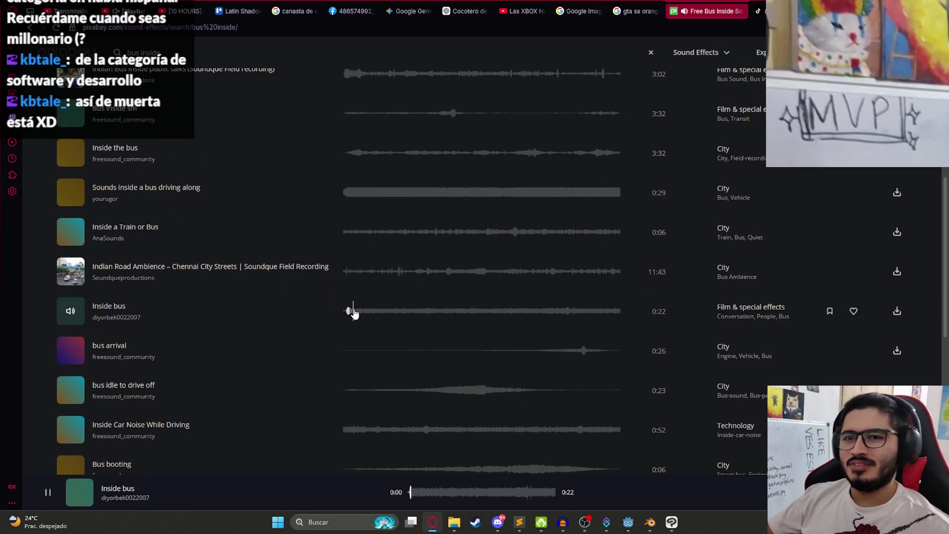
scroll(261, 336, "down", 8)
scroll(332, 295, "up", 3)
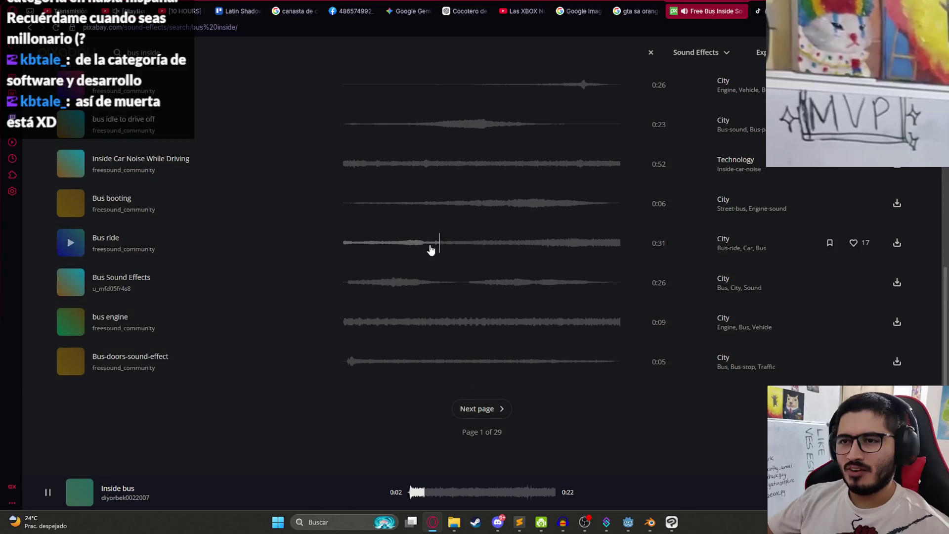
left_click(376, 282)
left_click(361, 322)
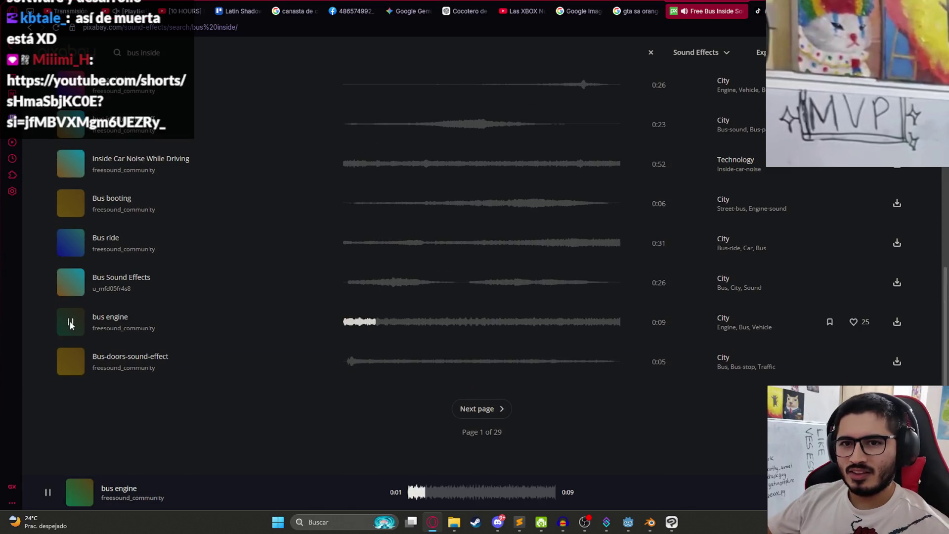
key("ctrl+Tab")
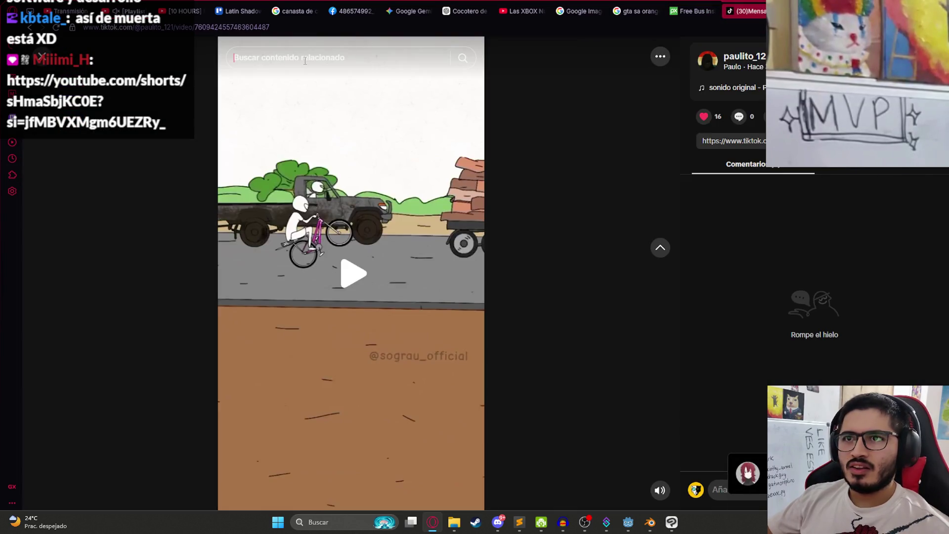
Enter a 'scania freno' search in TikTok's search bar.
type("so")
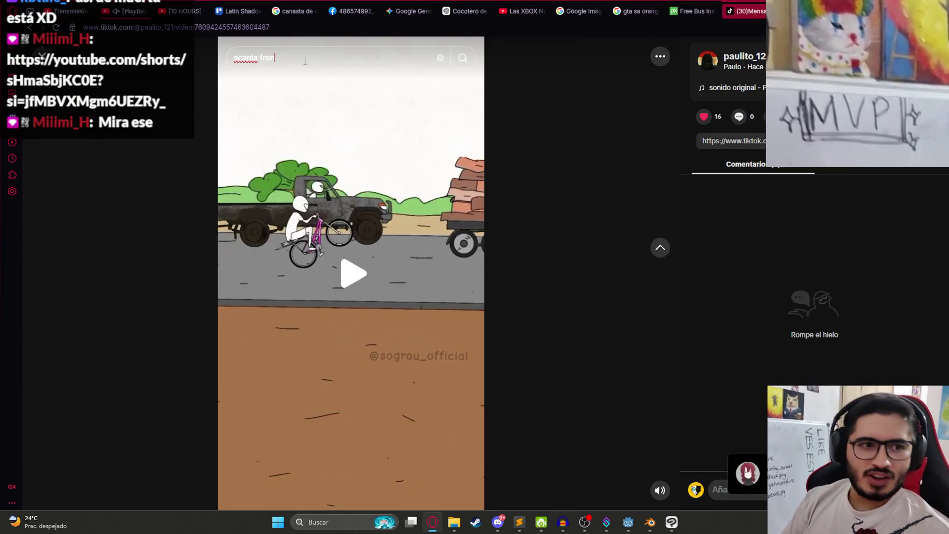
key("Return")
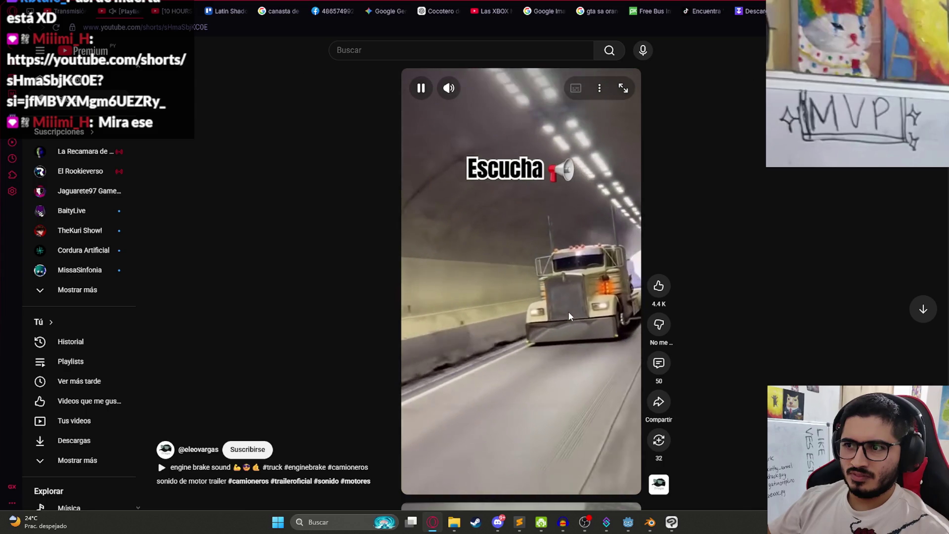
Pause the truck tunnel Short and check the TikTok downloader and scania freno tabs before returning to YouTube.
left_click(568, 311)
left_click(763, 5)
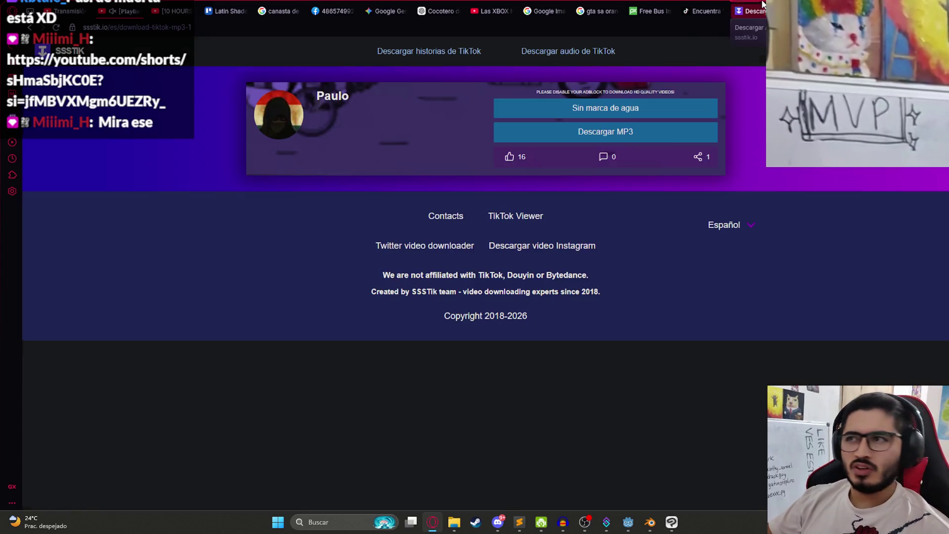
left_click(705, 4)
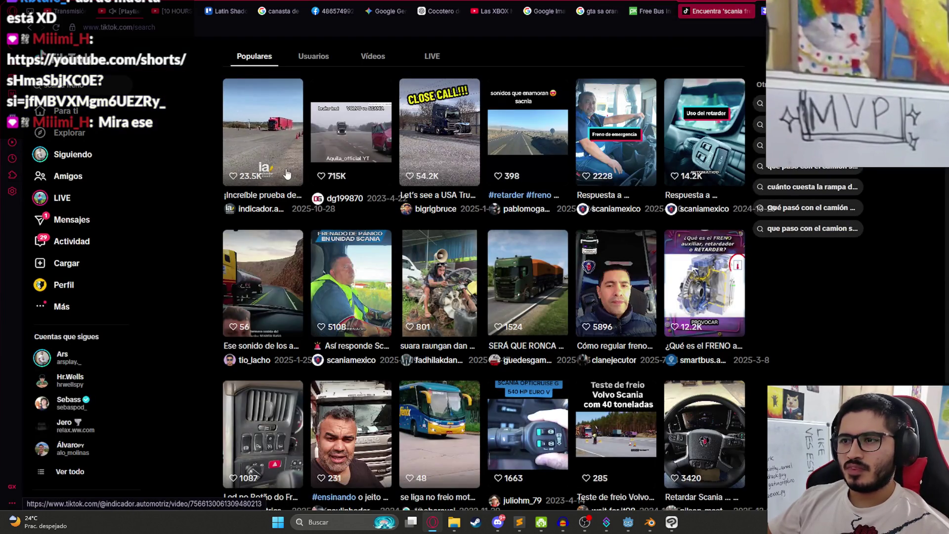
scroll(287, 174, "down", 2)
left_click(813, 6)
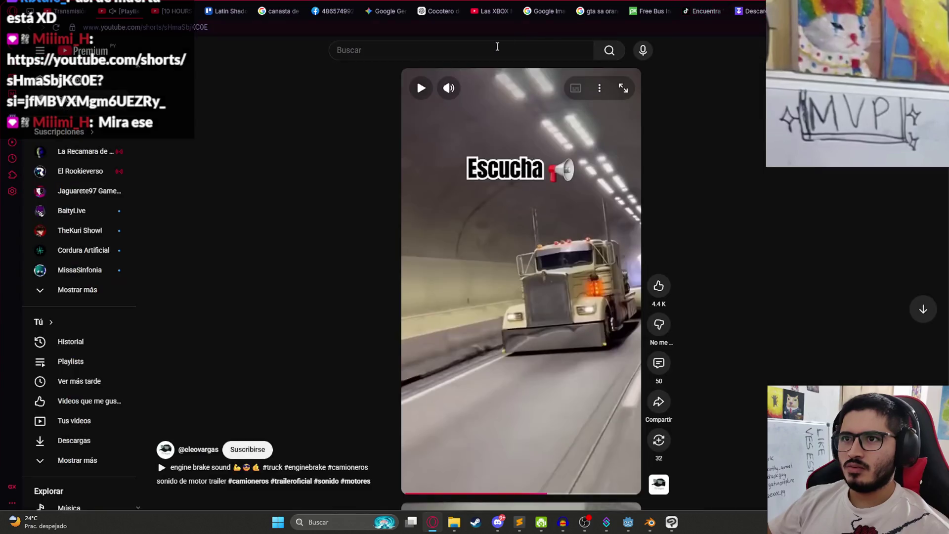
Search YouTube for 'efecto de sonido scania'.
left_click(405, 57)
type("efecto de so")
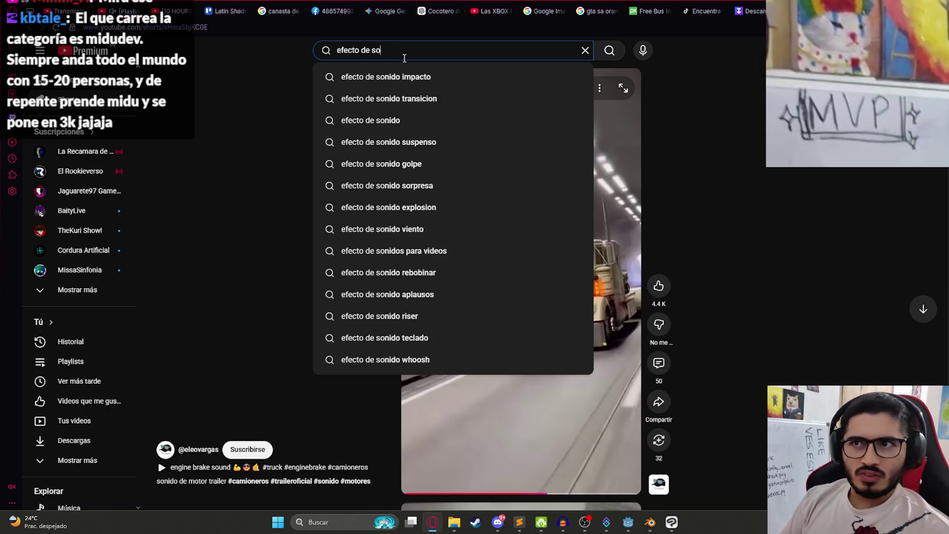
type("nido scania")
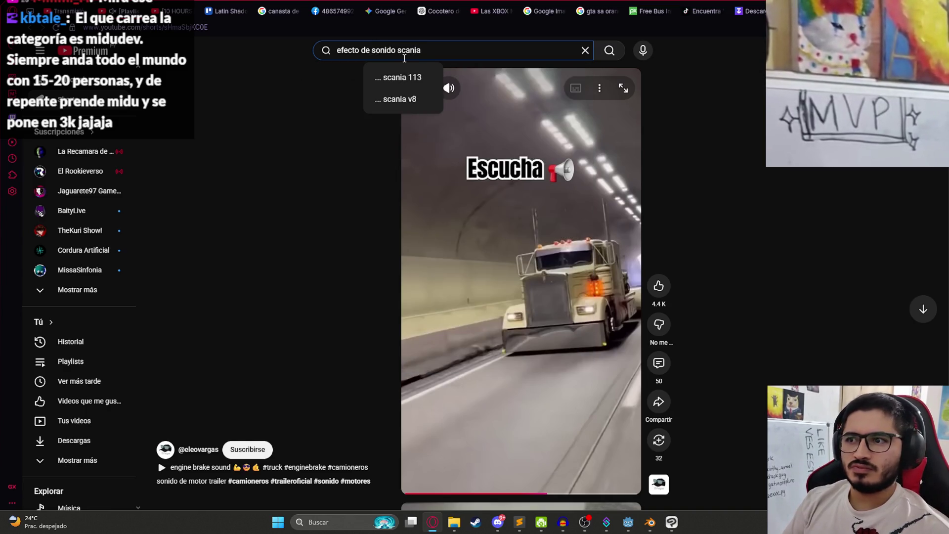
key("Return")
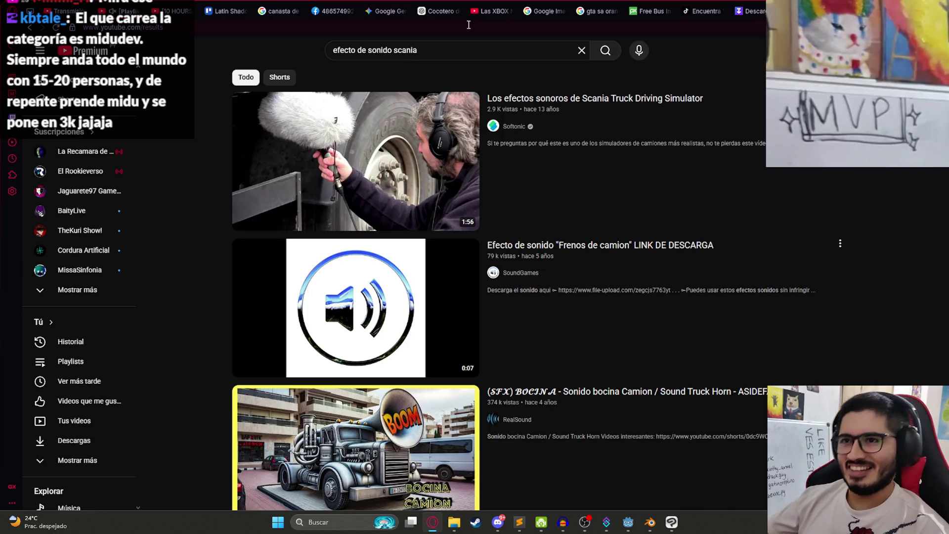
Preview the Scania Truck Driving Simulator sounds and Frenos de camion videos from the search results.
right_click(673, 60)
key("Escape")
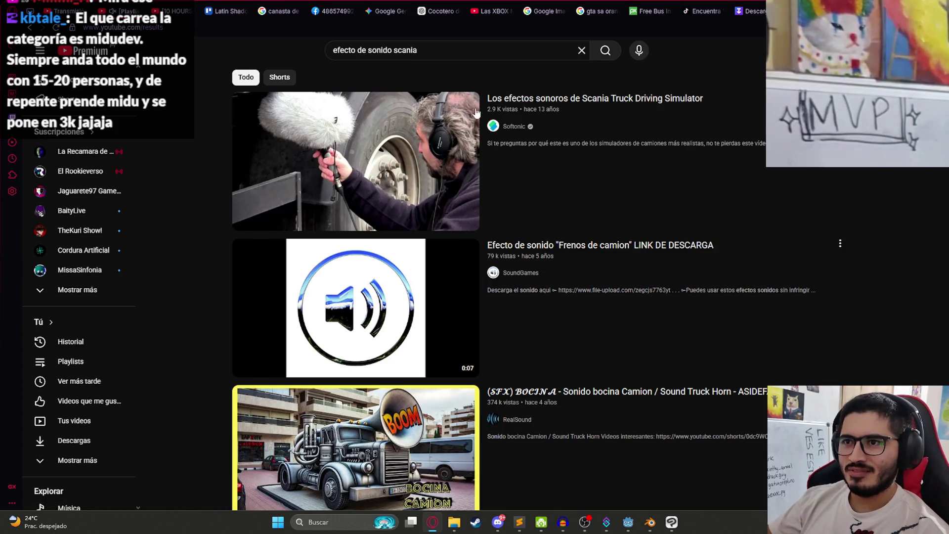
mouse_move(476, 113)
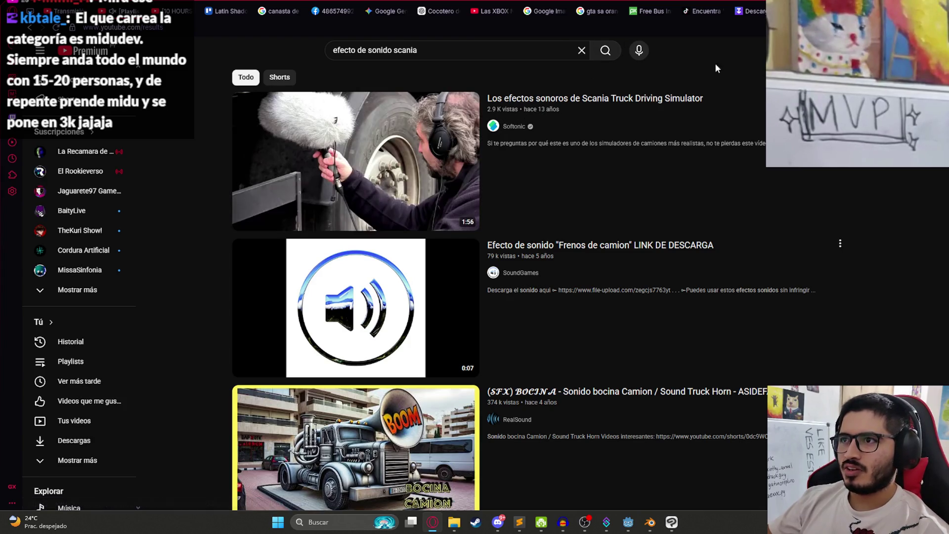
left_click(322, 148)
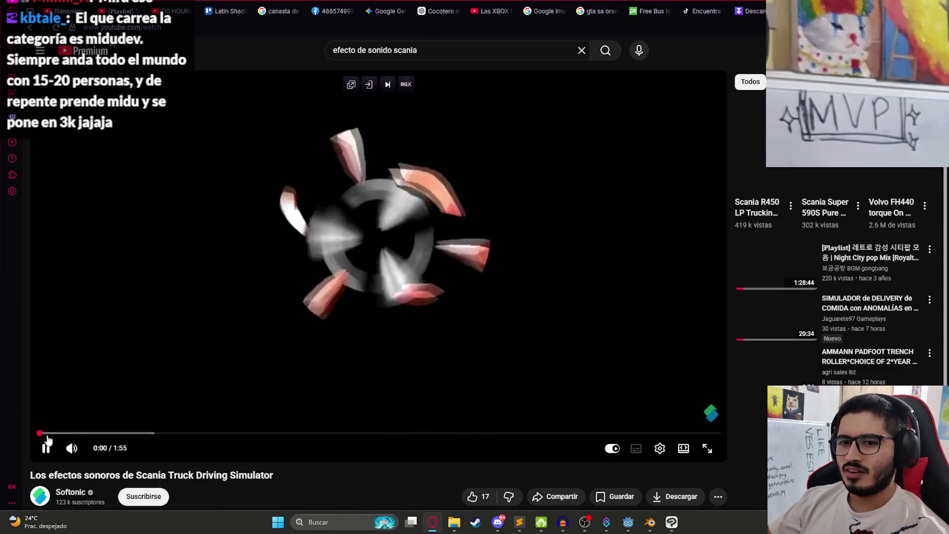
left_click_drag(77, 433, 147, 433)
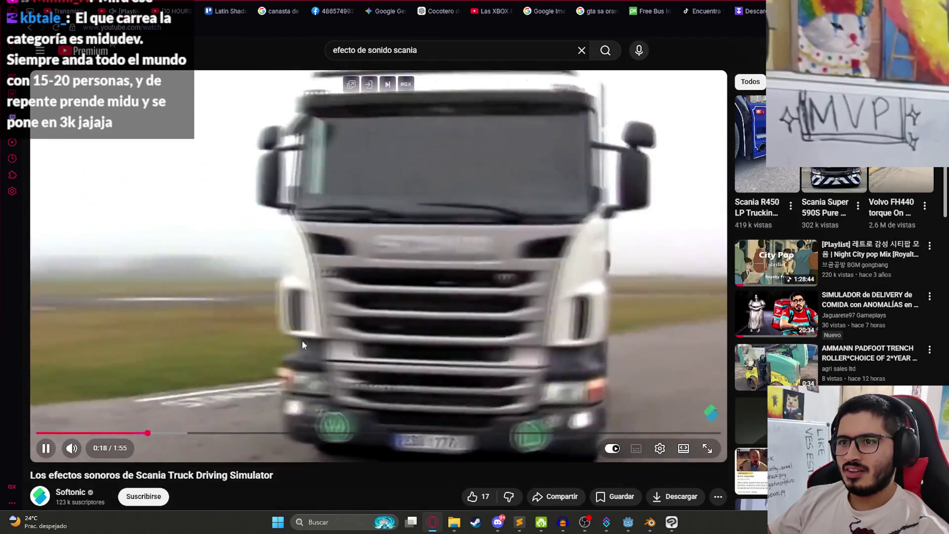
left_click(261, 365)
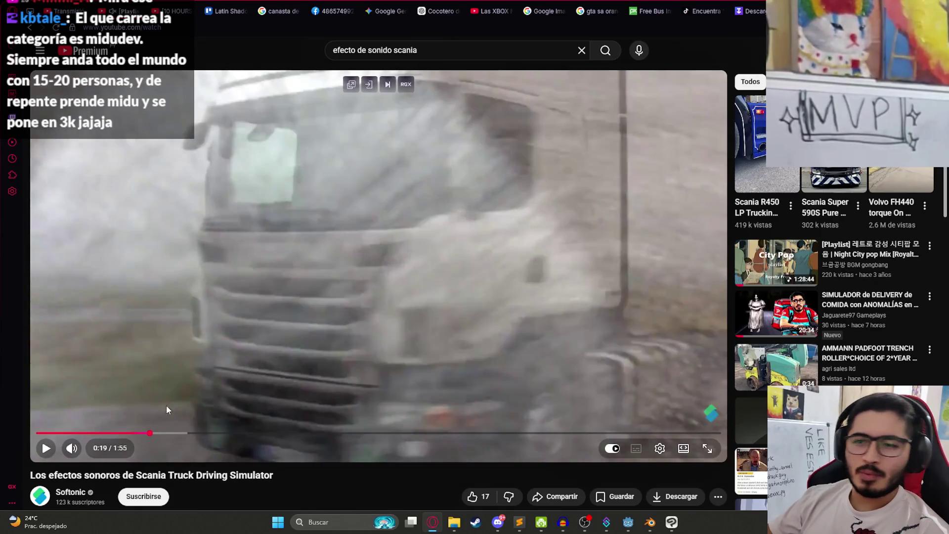
left_click(264, 387)
left_click(247, 433)
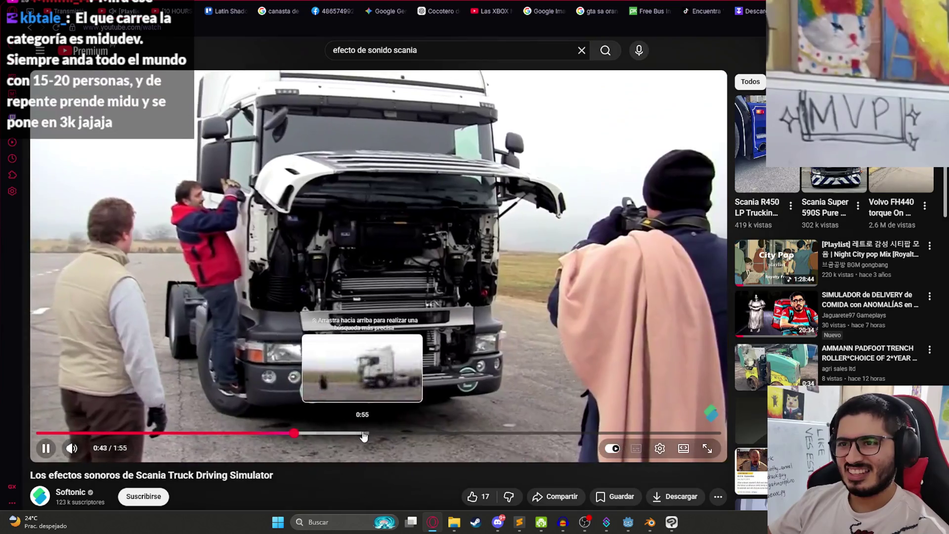
left_click(365, 433)
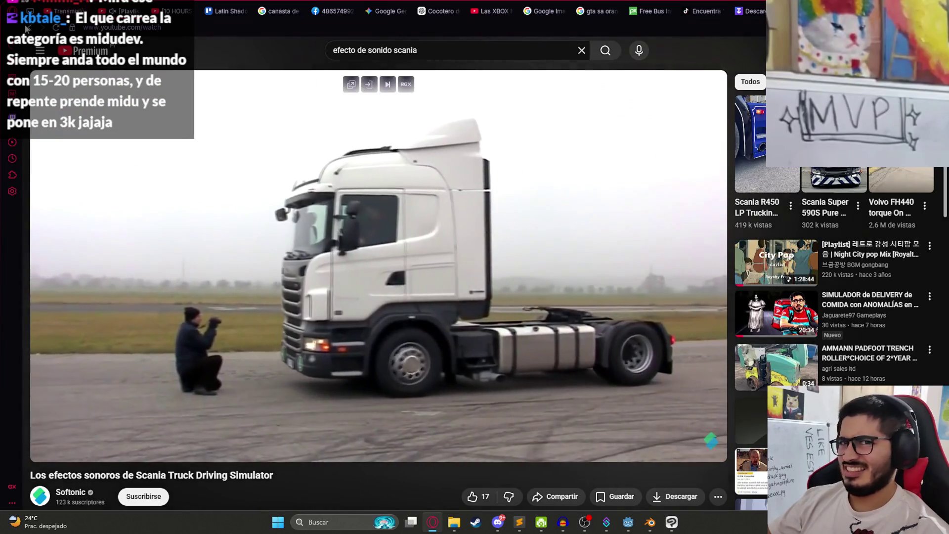
left_click(31, 28)
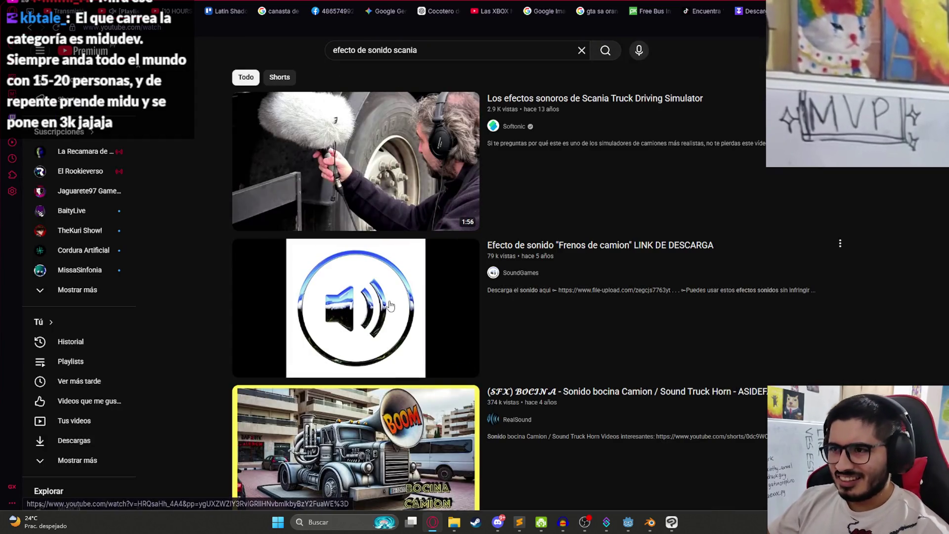
left_click(356, 306)
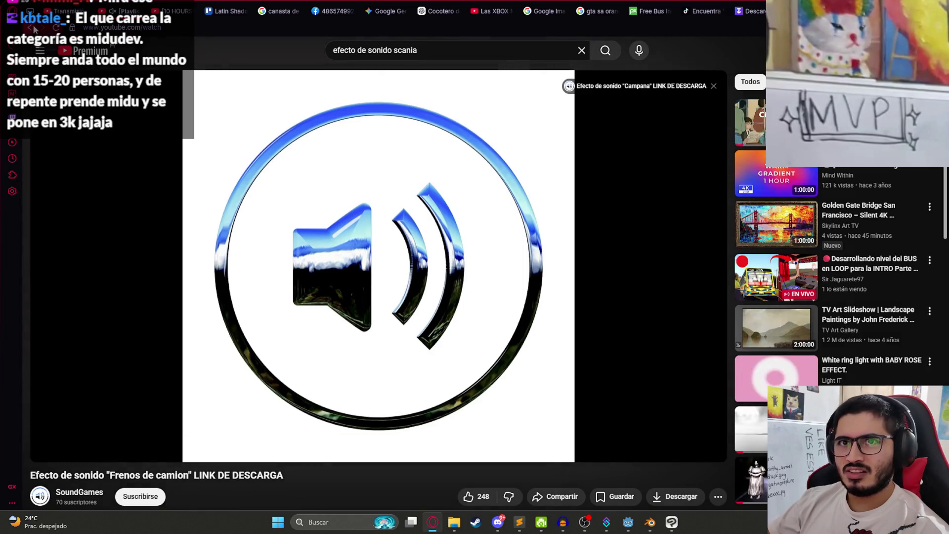
left_click(32, 28)
Browse further results, then refine the search to 'efecto de sonido scania loop'.
scroll(401, 282, "down", 3)
scroll(400, 281, "down", 4)
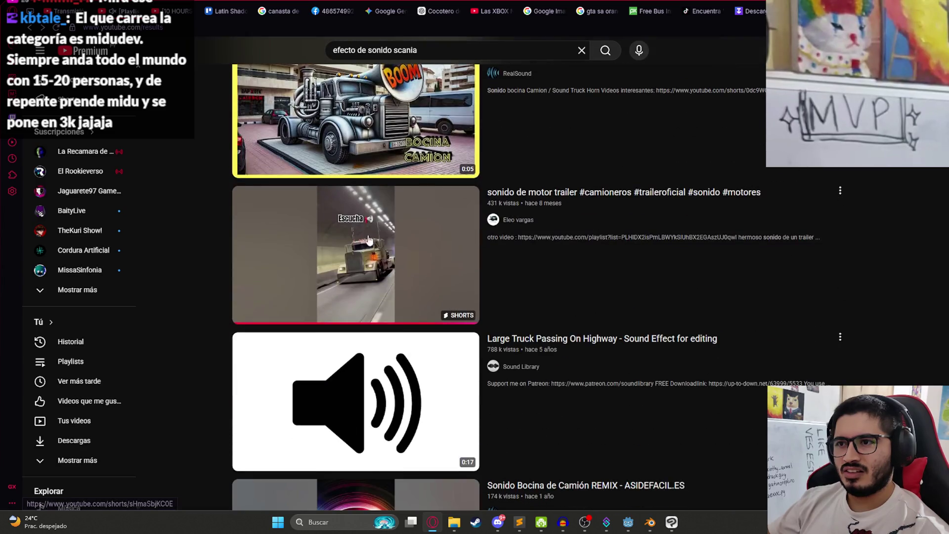
scroll(432, 334, "down", 2)
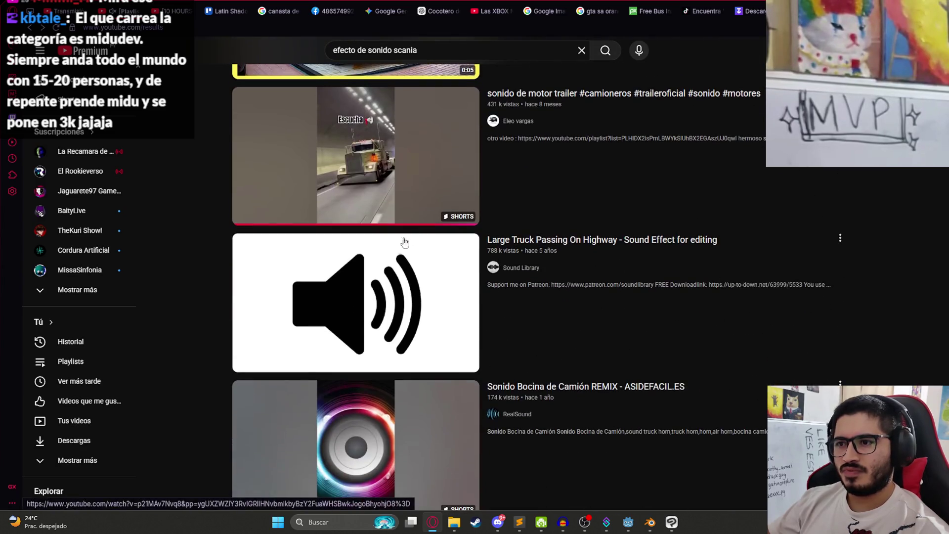
scroll(417, 293, "down", 12)
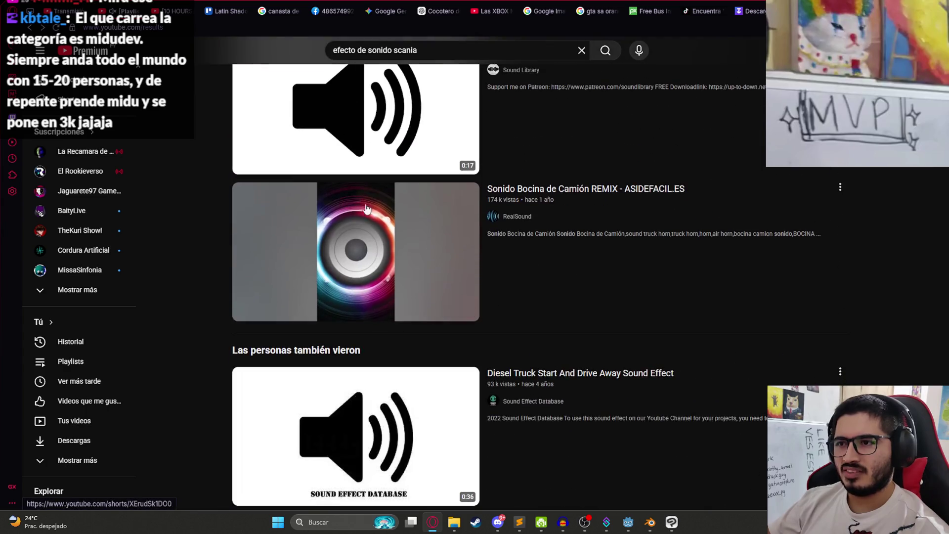
scroll(424, 146, "up", 2)
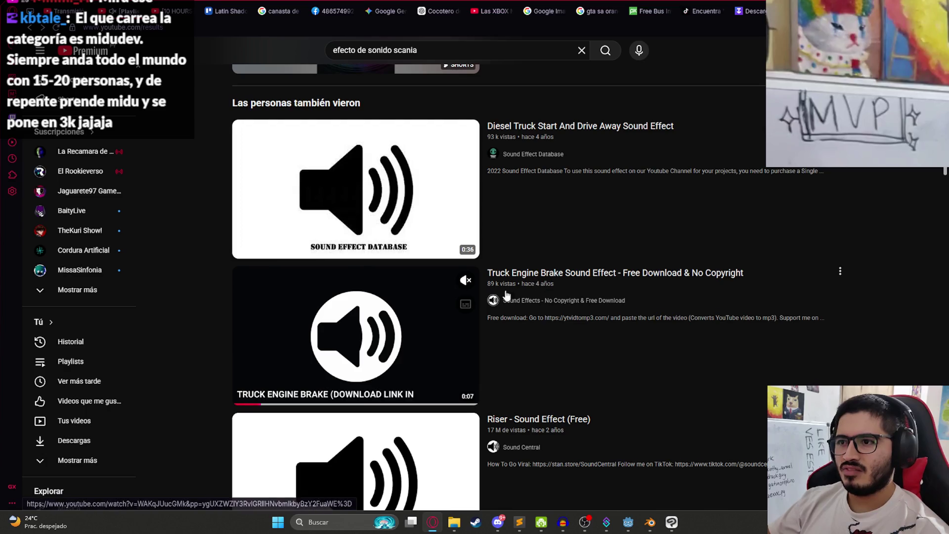
scroll(398, 266, "down", 8)
scroll(399, 266, "down", 5)
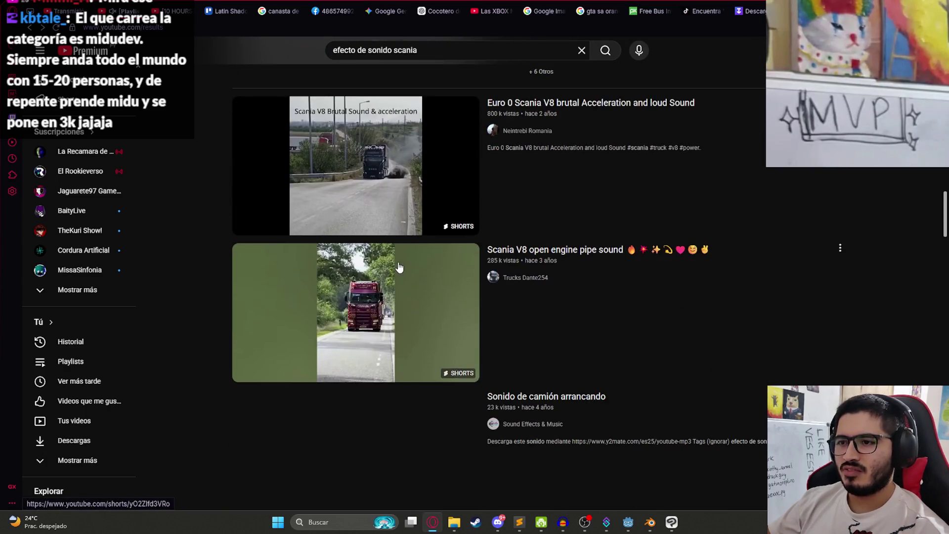
scroll(439, 270, "down", 4)
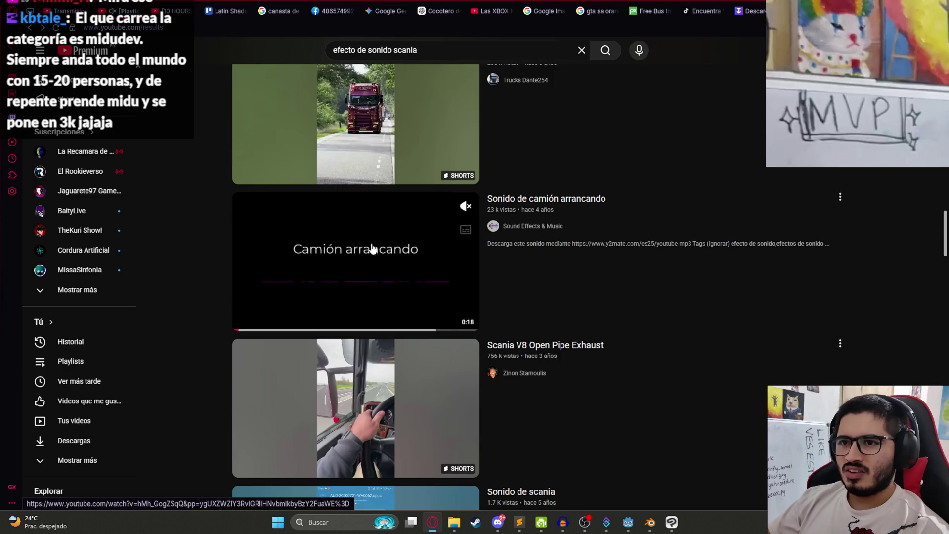
scroll(386, 250, "down", 5)
left_click(445, 50)
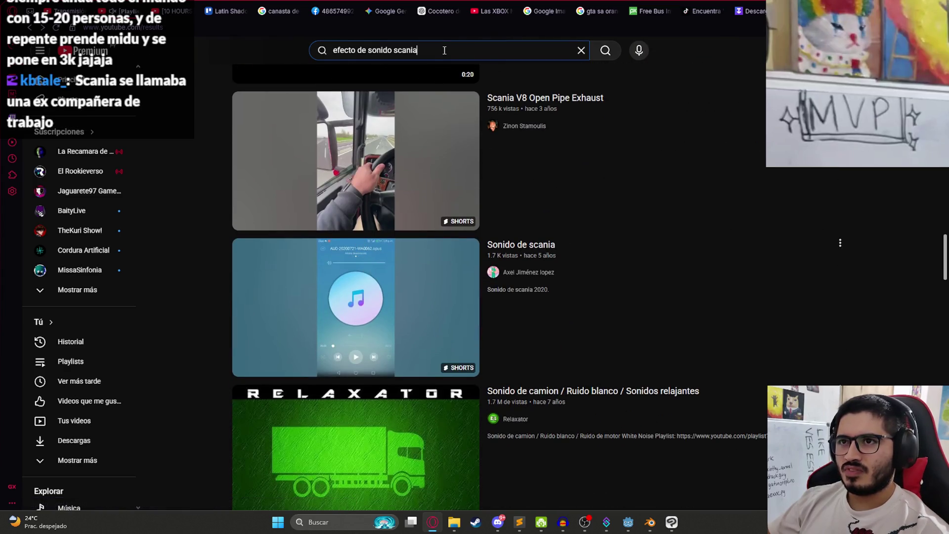
type(" loop")
key("Return")
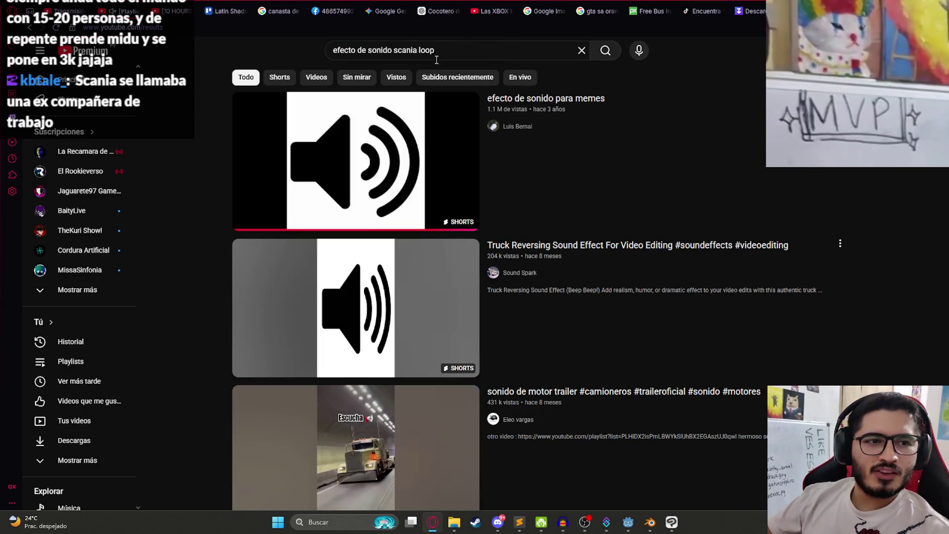
Sample the first Short result and the 'efecto de sonido para memes' Short.
mouse_move(399, 102)
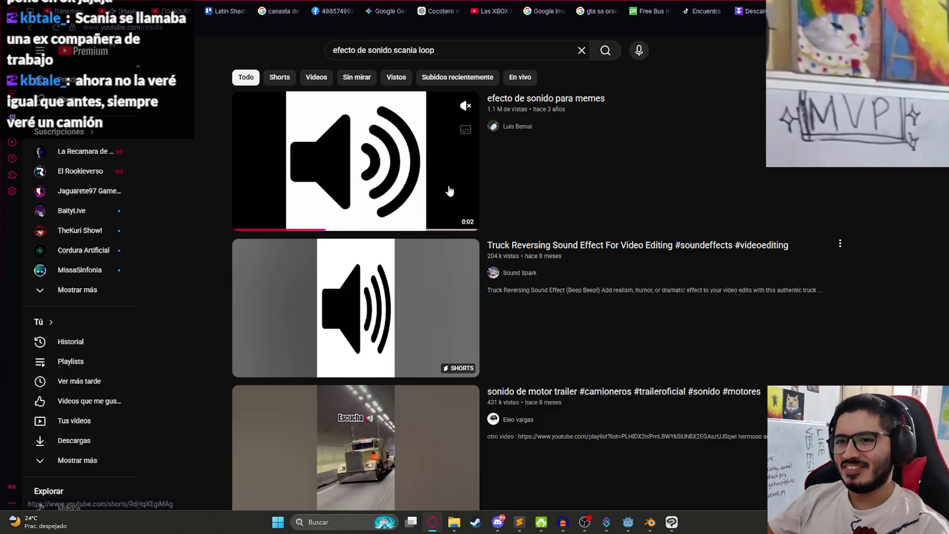
key("ctrl+Tab")
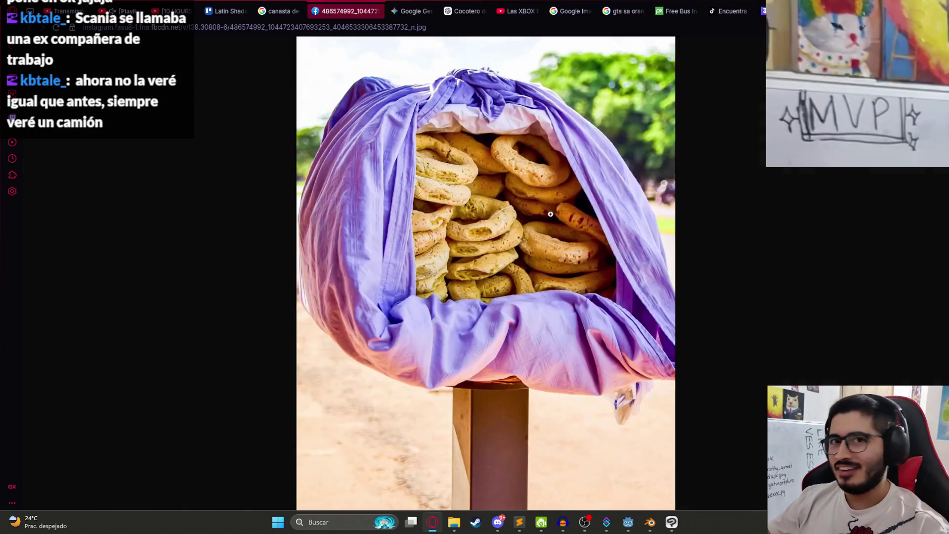
key("ctrl+Tab")
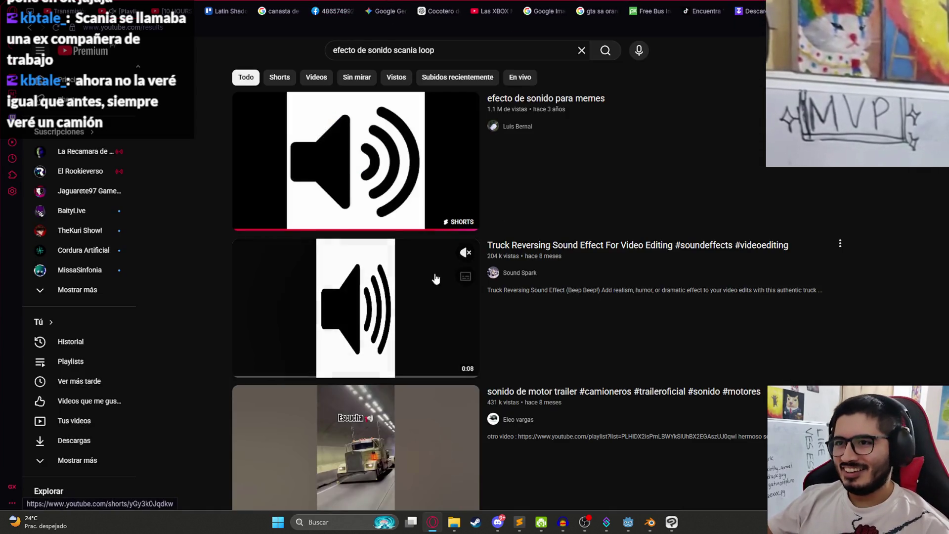
left_click(615, 253)
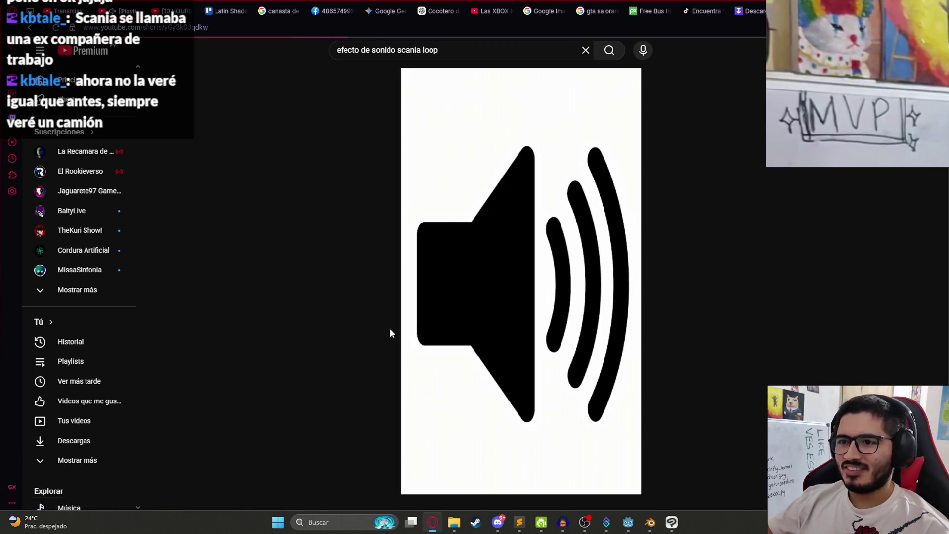
left_click(32, 28)
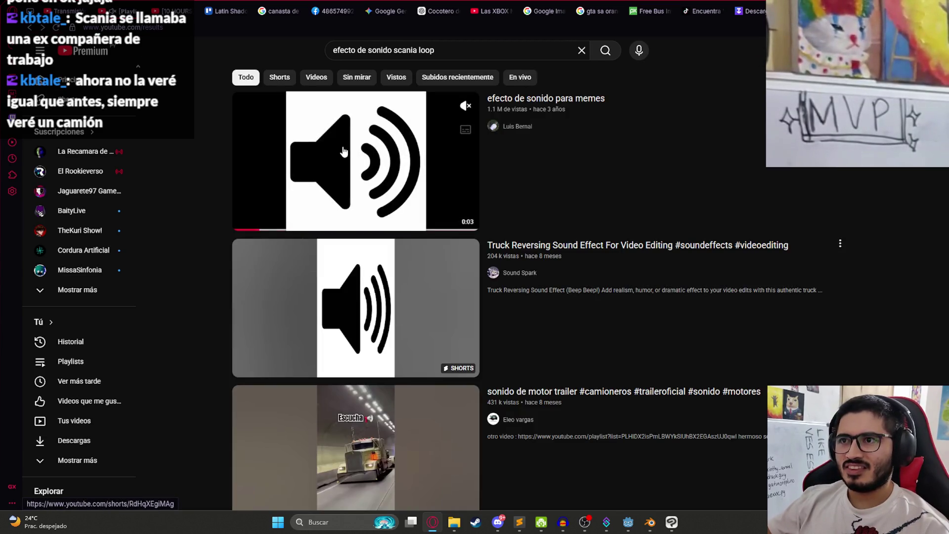
left_click(345, 152)
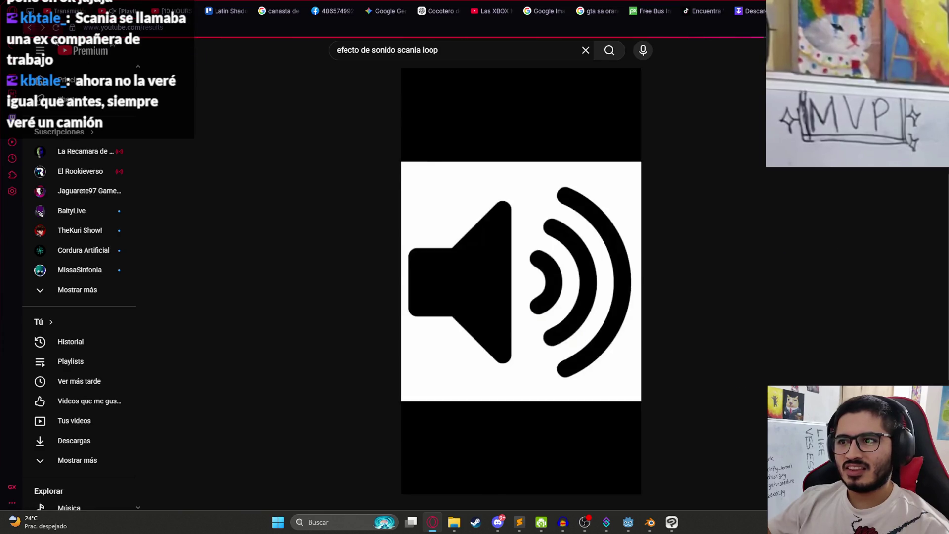
key("alt+Left")
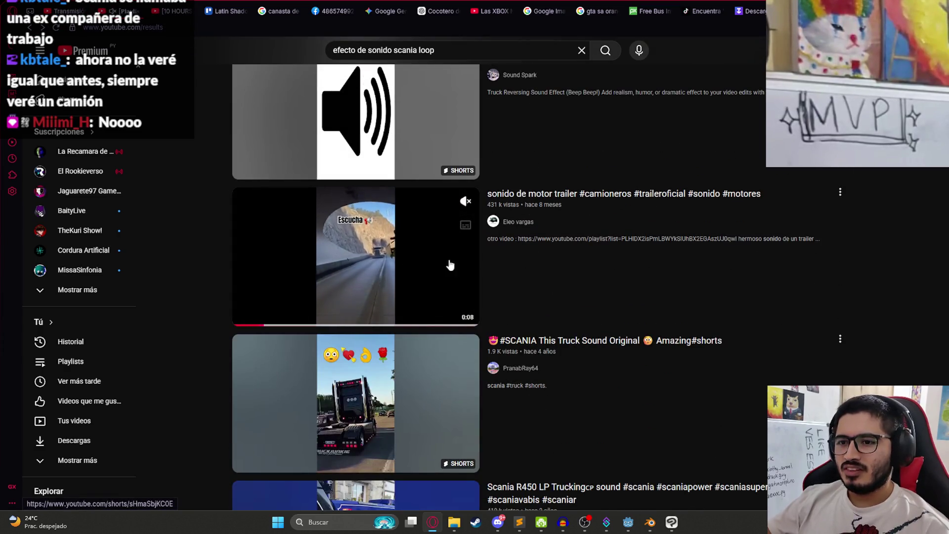
Open and pause the 'sonido de motor trailer' Short, then type 'descargar mp3 yotuube' in a new tab.
left_click(751, 11)
left_click(702, 11)
key("ctrl+Tab")
key("ctrl+Tab")
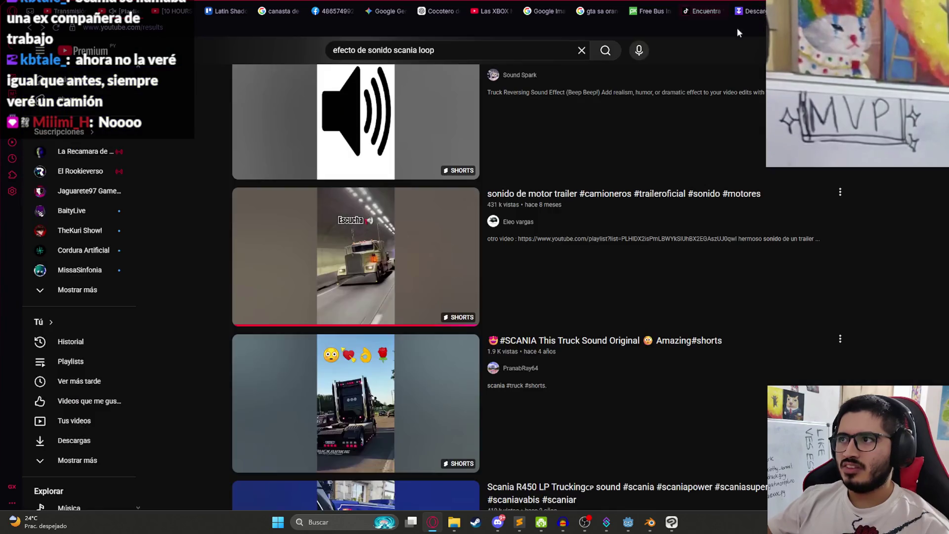
left_click(447, 193)
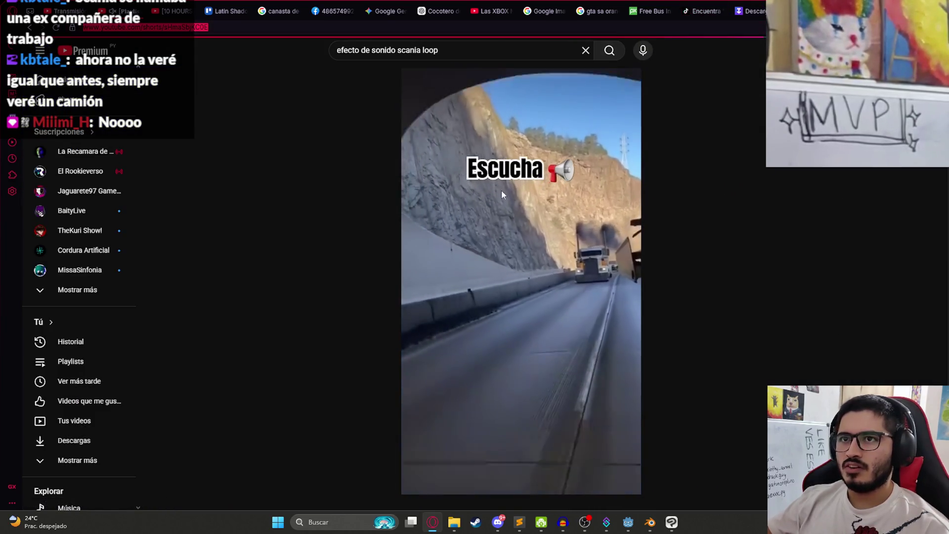
left_click(568, 177)
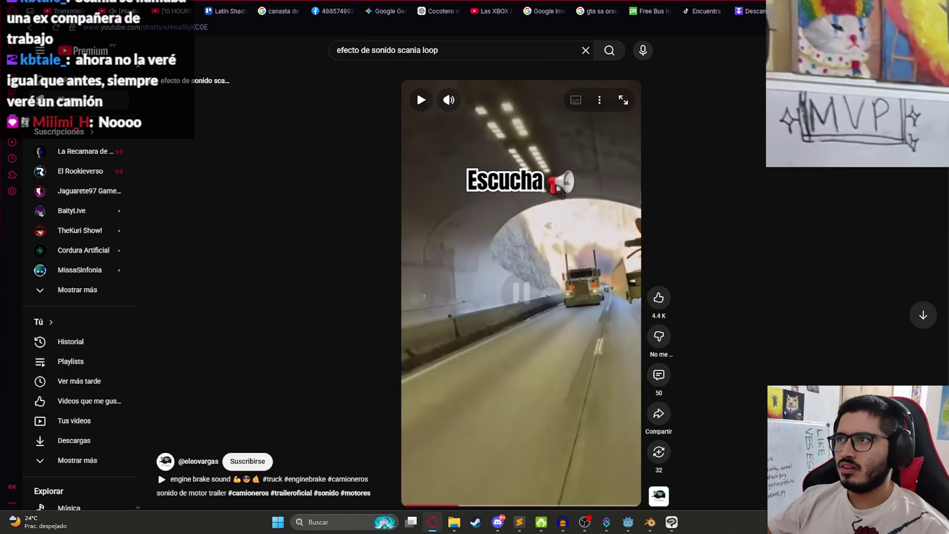
key("ctrl+t")
type("descargar ")
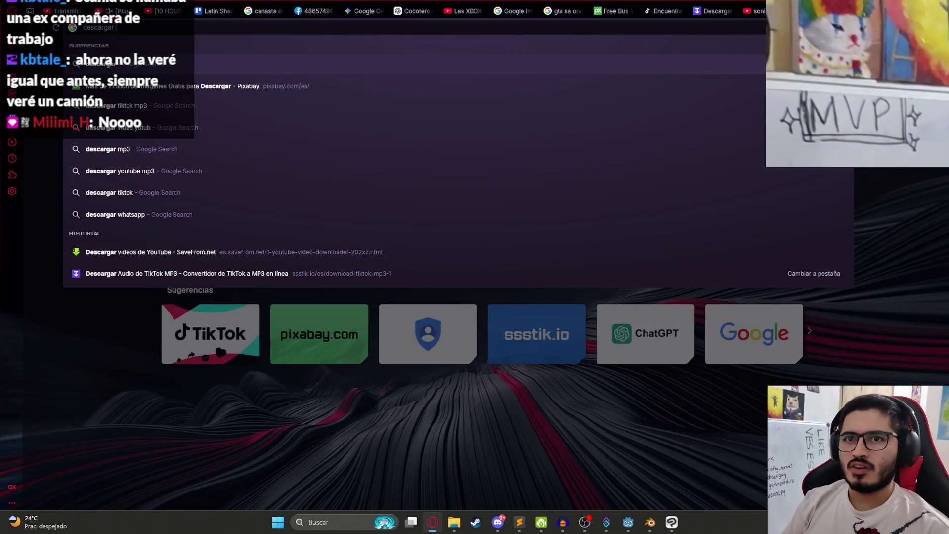
type("mp3 yotuube")
Search for a YouTube MP3 downloader and try converting the Short with Y2Mate.
key("Return")
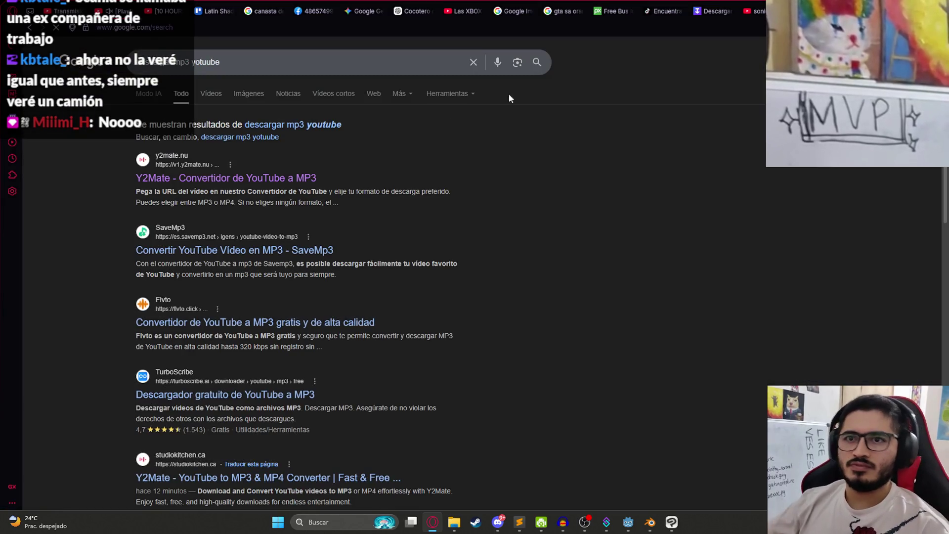
left_click(271, 179)
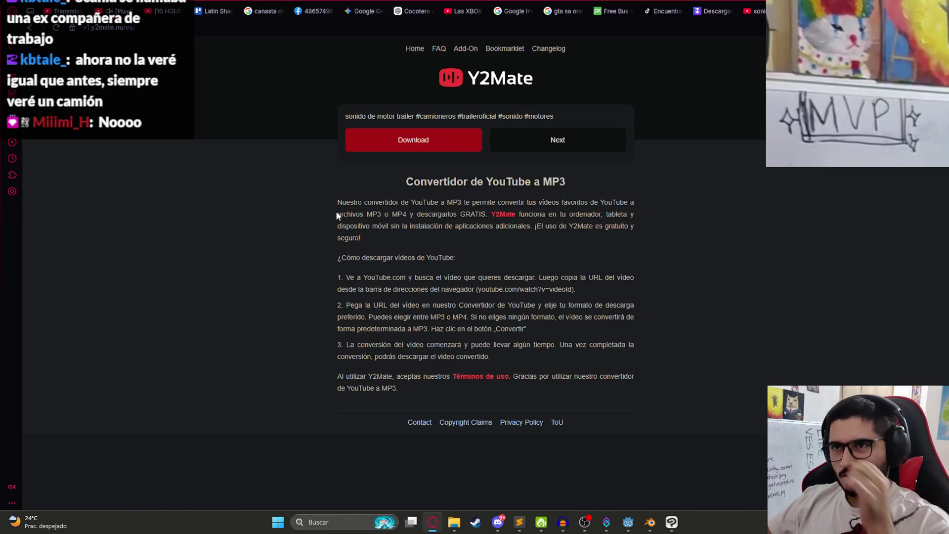
left_click(396, 143)
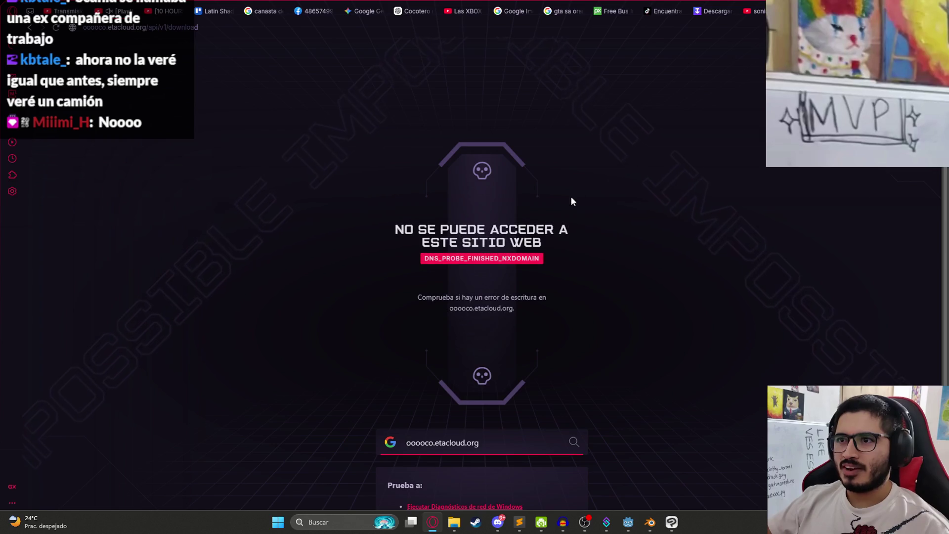
left_click(29, 29)
Paste the Short's link into SaveMp3, download the MP3 and carry it toward Audacity.
left_click(200, 252)
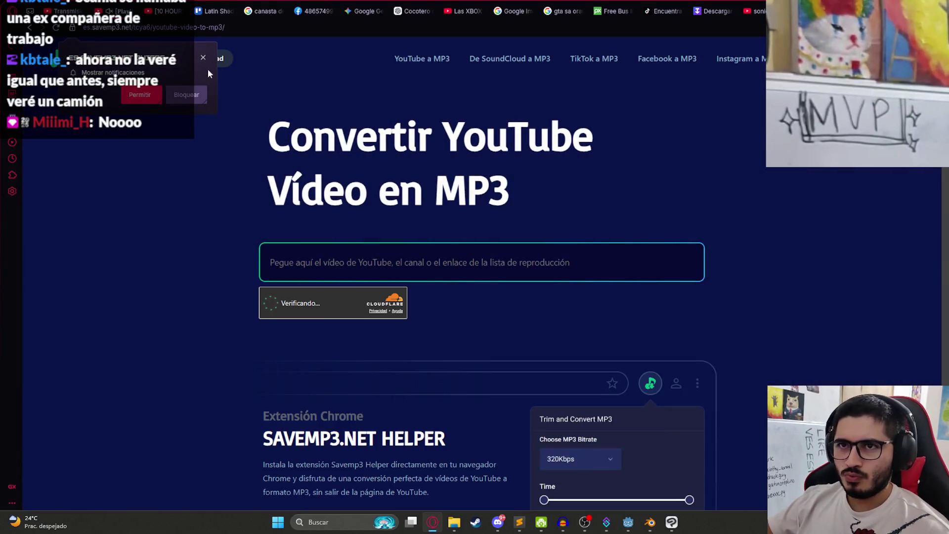
left_click(203, 58)
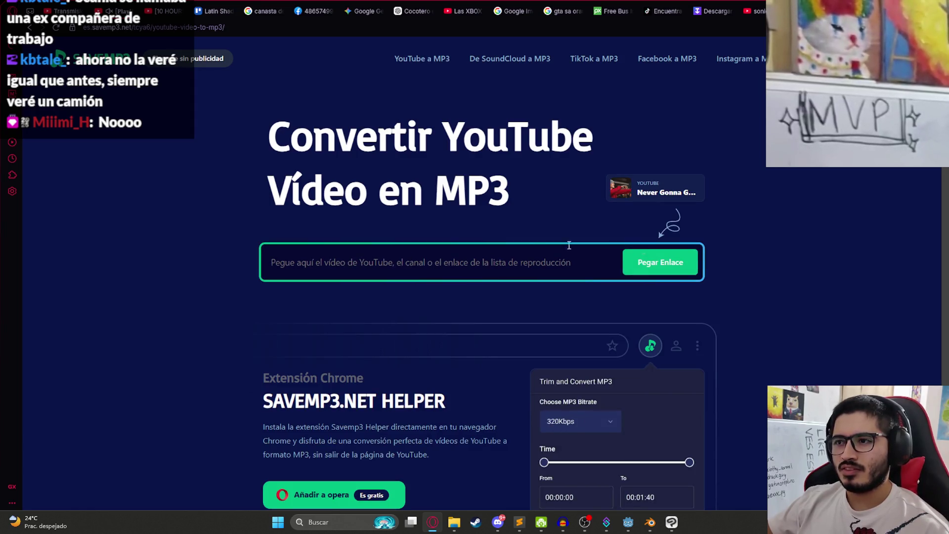
left_click(668, 271)
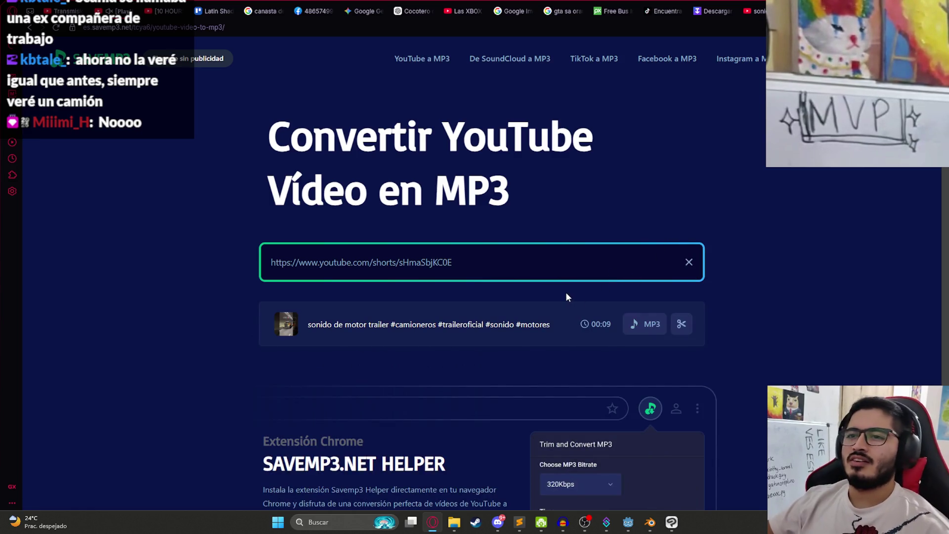
left_click(645, 329)
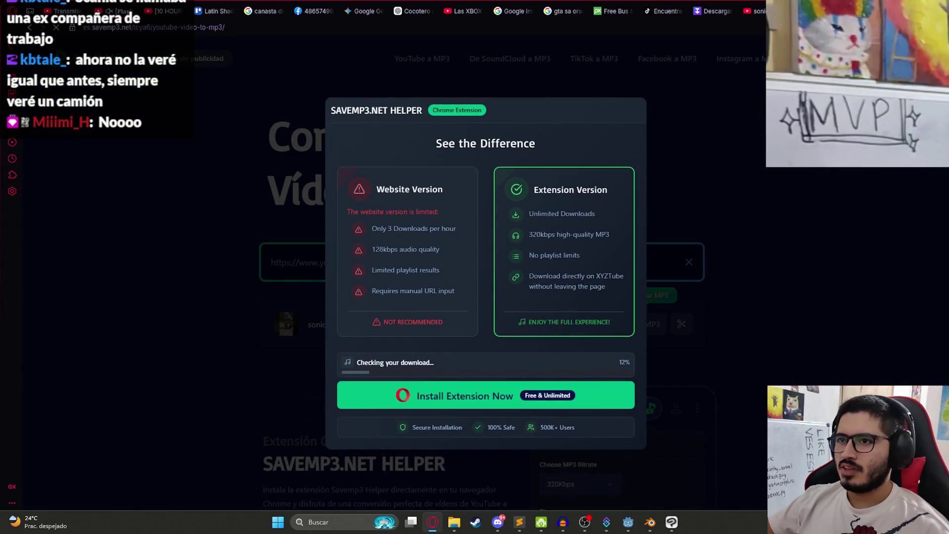
left_click_drag(753, 74, 592, 489)
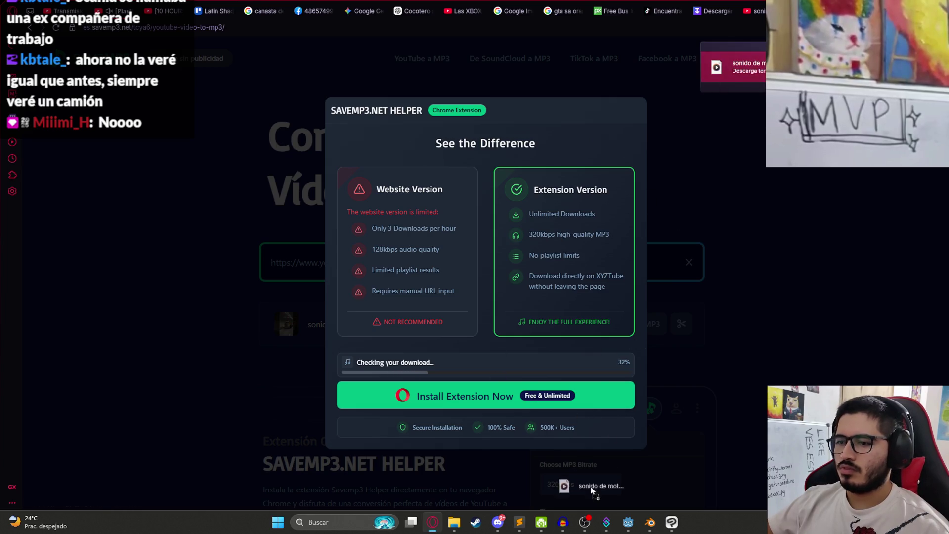
left_click_drag(564, 523, 440, 354)
Import the engine MP3 as a new track and delete everything after 3 seconds.
left_click_drag(341, 377, 341, 377)
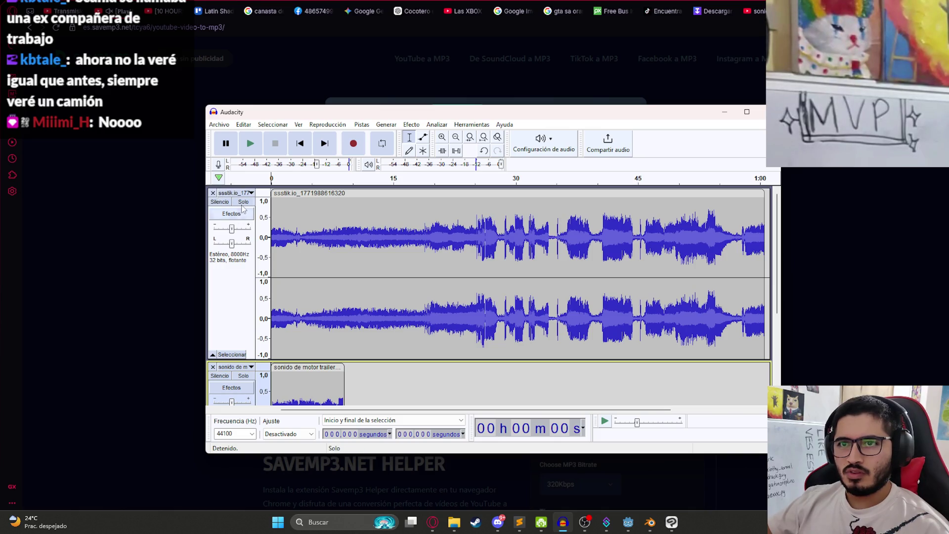
scroll(224, 204, "down", 3)
scroll(280, 272, "up", 3)
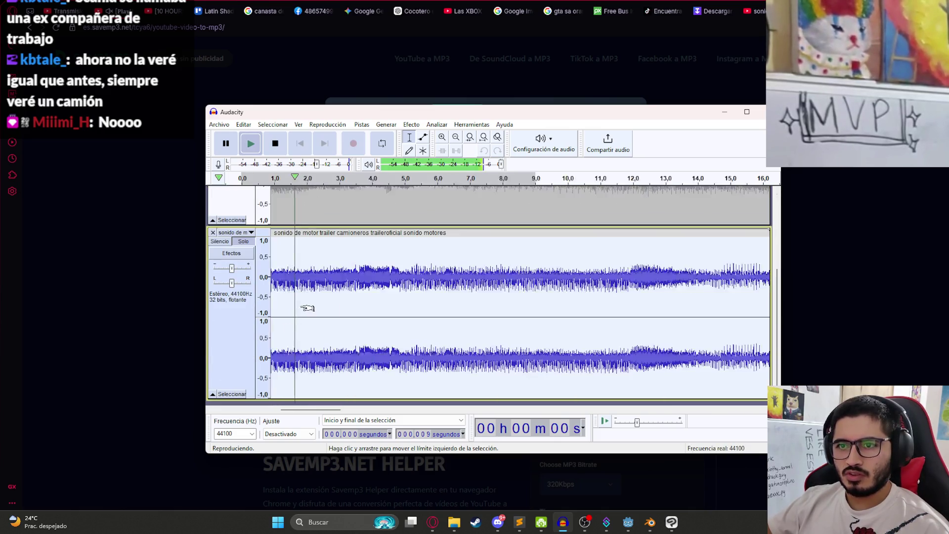
key("space")
left_click_drag(280, 273, 203, 275)
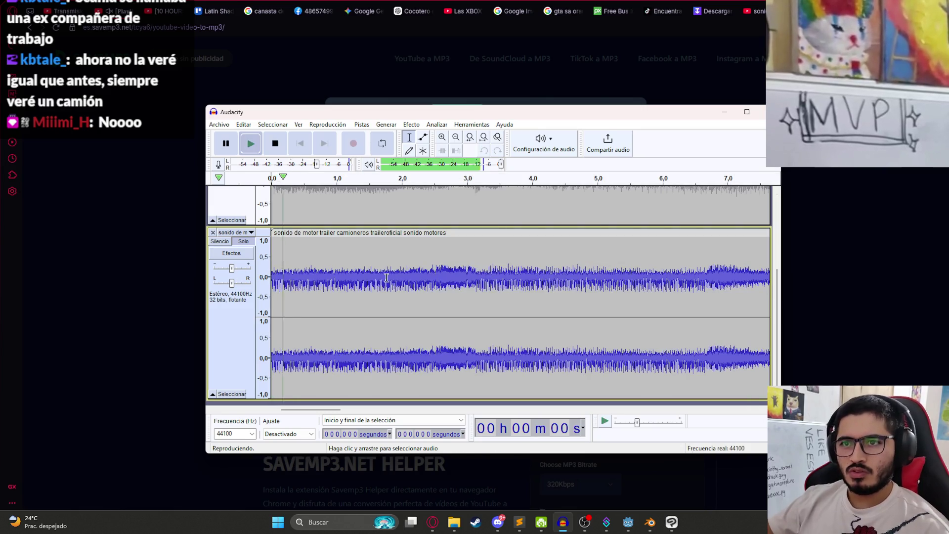
scroll(366, 281, "down", 1)
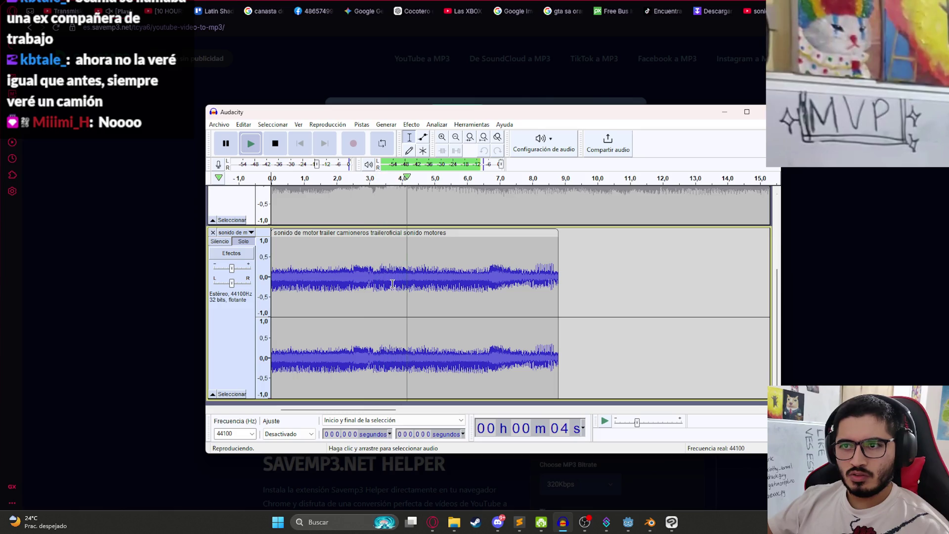
key("space")
left_click(369, 275)
key("shift+End")
key("Delete")
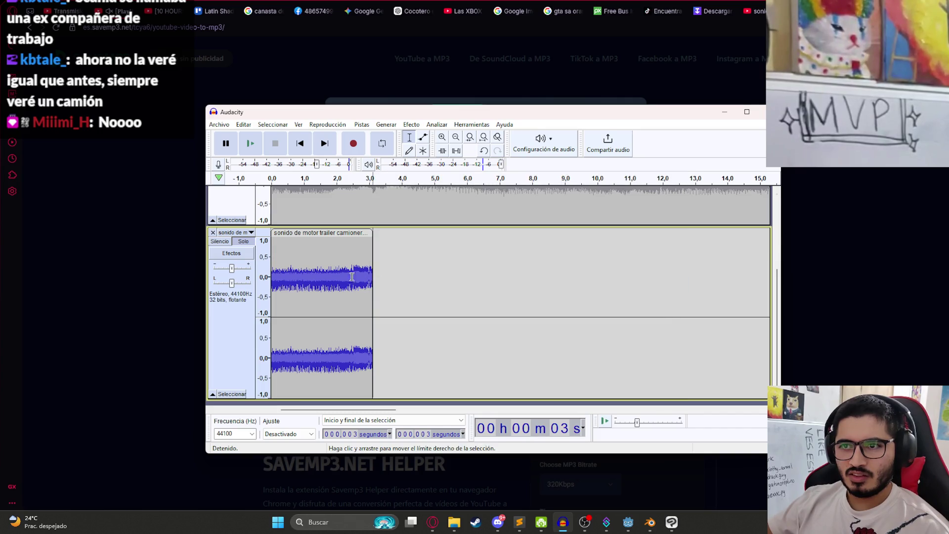
Paste a duplicate of the 3-second clip and place it after the original with a gap.
left_click(316, 238)
key("ctrl+c")
left_click(426, 248)
key("ctrl+v")
left_click_drag(445, 234, 393, 234)
left_click(349, 272)
key("space")
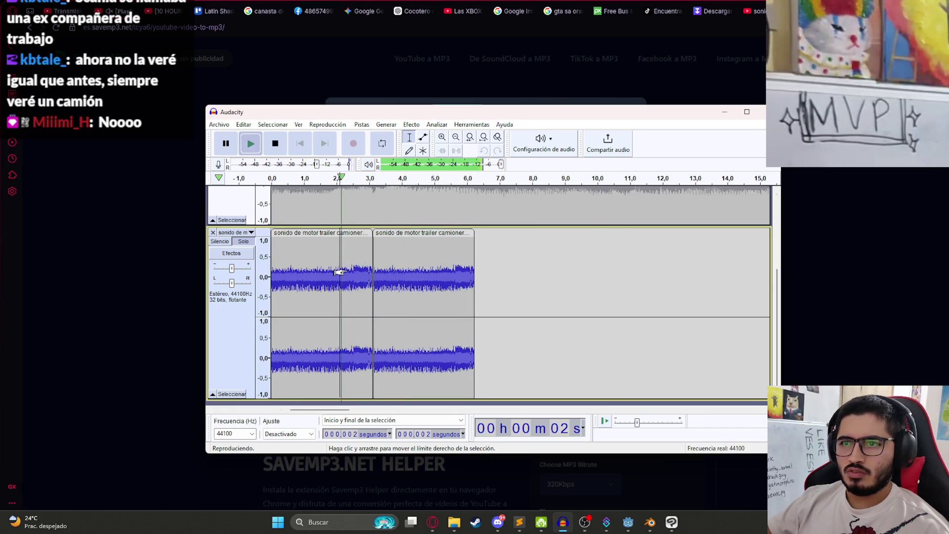
scroll(348, 269, "up", 2)
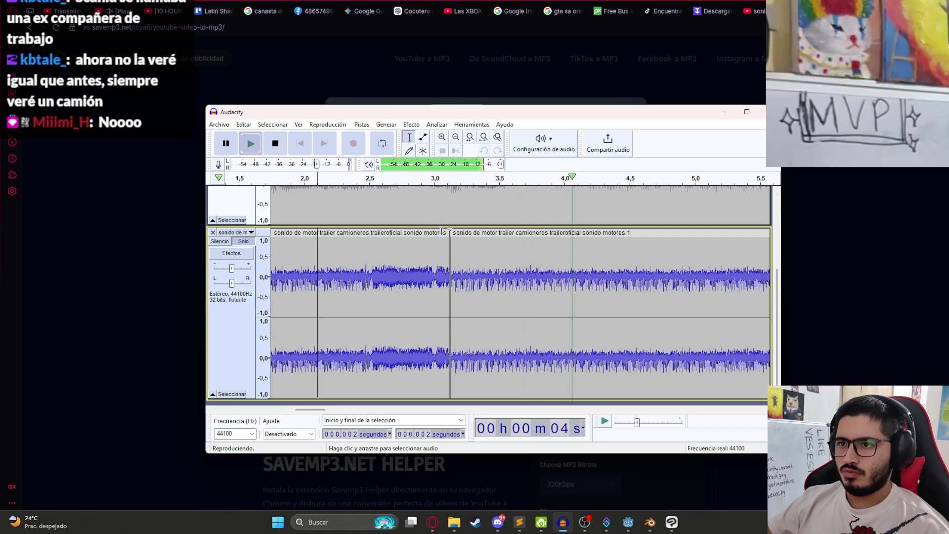
key("space")
left_click_drag(454, 251, 531, 251)
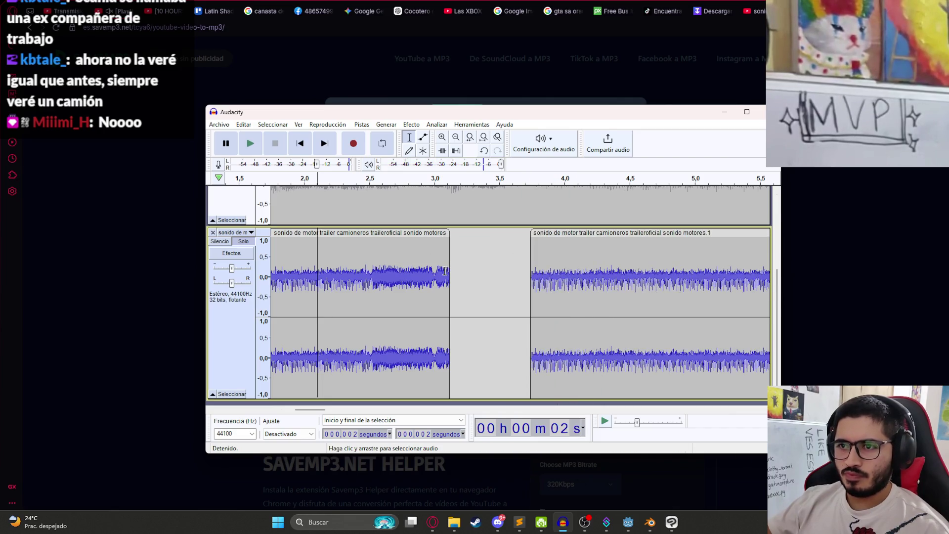
left_click_drag(447, 271, 456, 271)
left_click(411, 124)
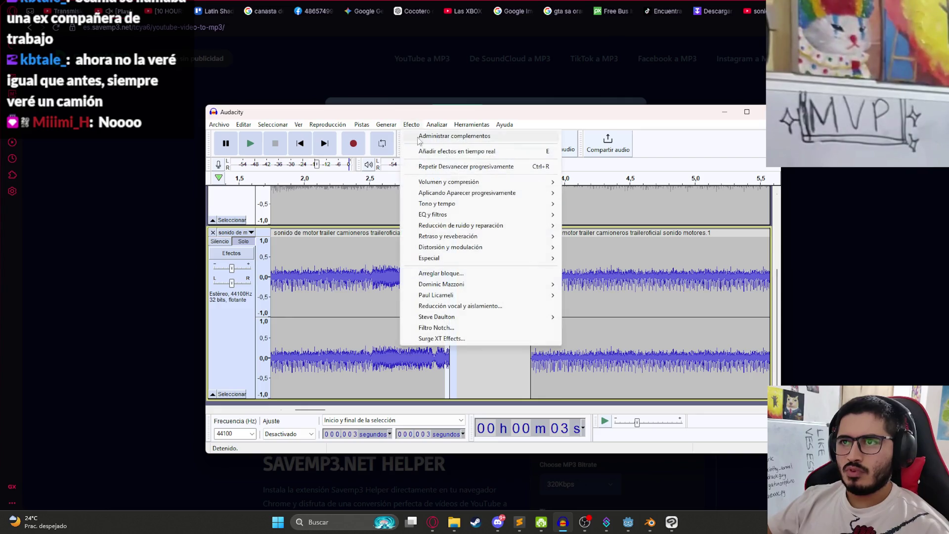
Fade out the first clip's end, butt the copy against it and listen to the loop.
mouse_move(482, 193)
left_click(578, 203)
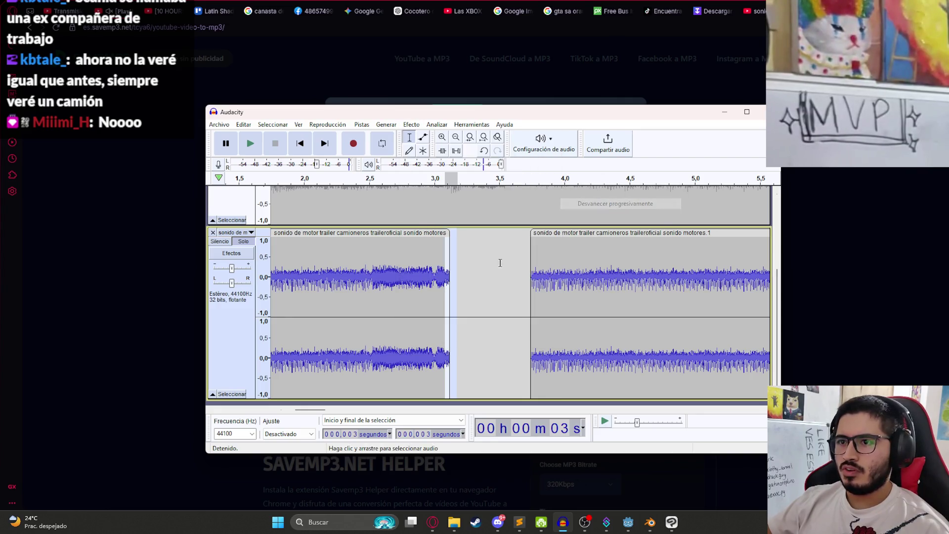
left_click_drag(554, 237, 470, 244)
left_click(410, 256)
key("space")
left_click(335, 270)
key("space")
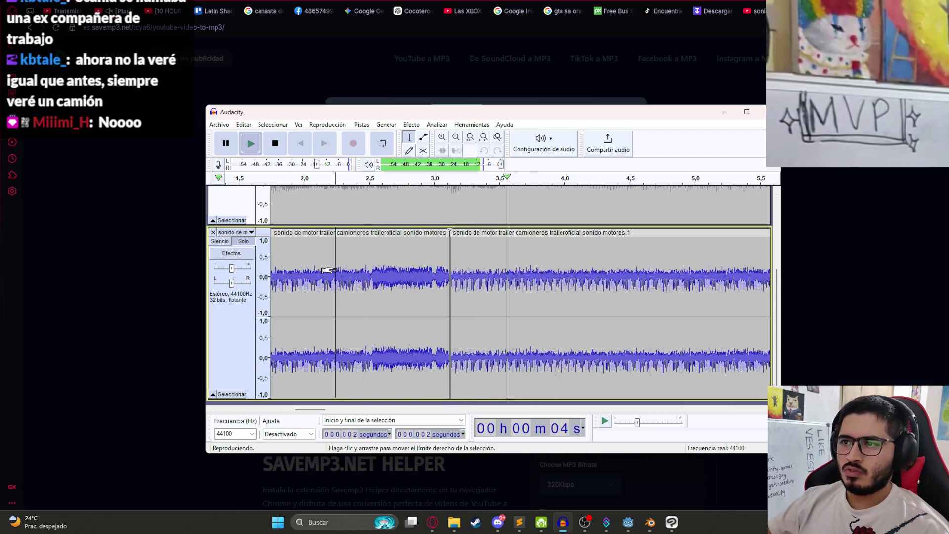
scroll(327, 270, "down", 3)
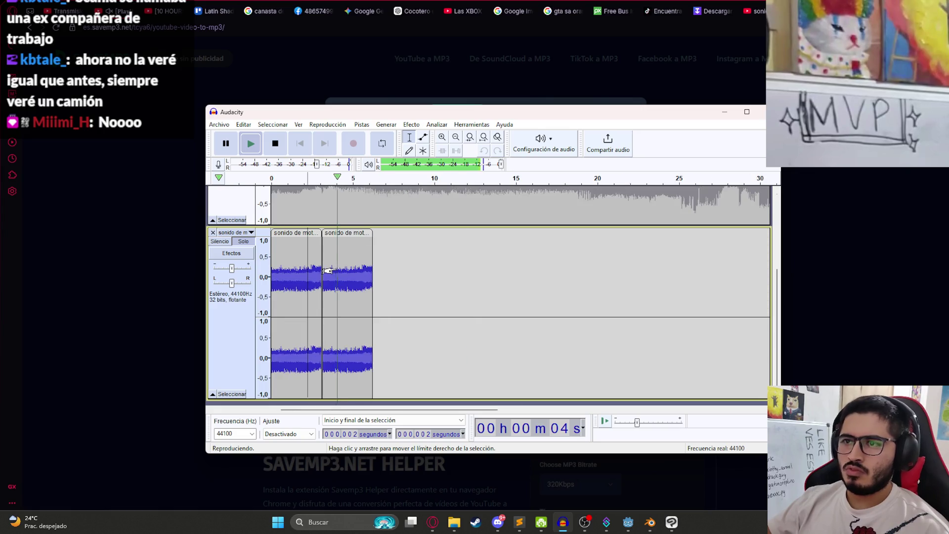
left_click(300, 233)
left_click(309, 273)
key("Home")
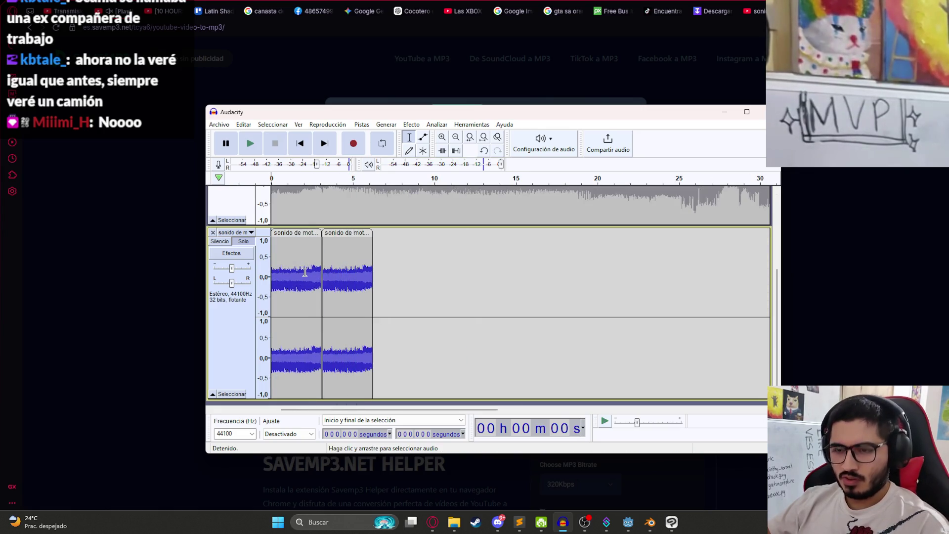
key("space")
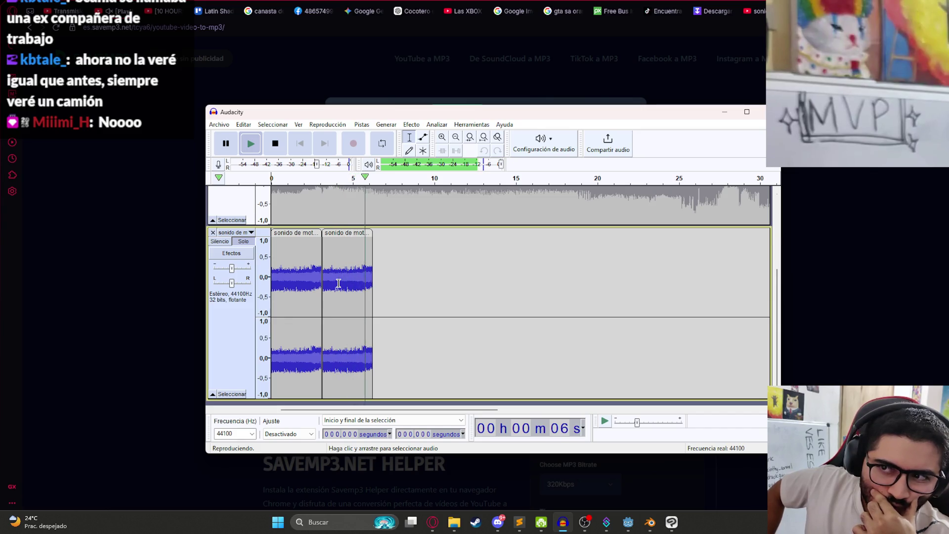
key("space")
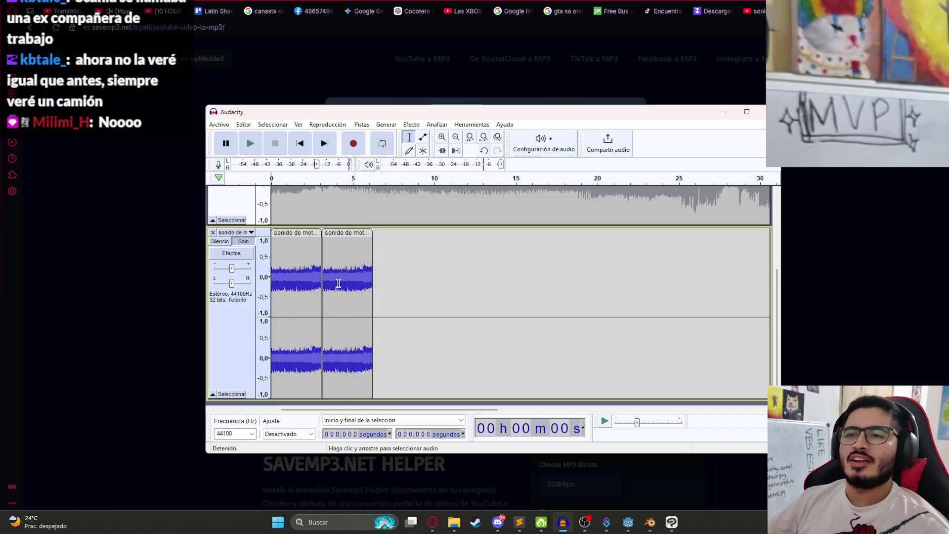
Review the join between the clips, then delete the second clip and undo the deletion.
scroll(339, 280, "up", 1)
double_click(338, 268)
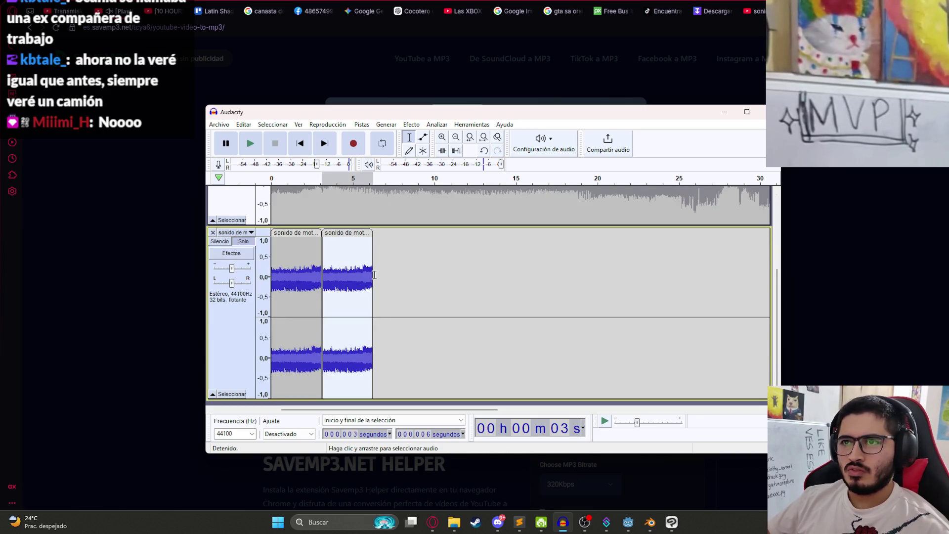
left_click(323, 258)
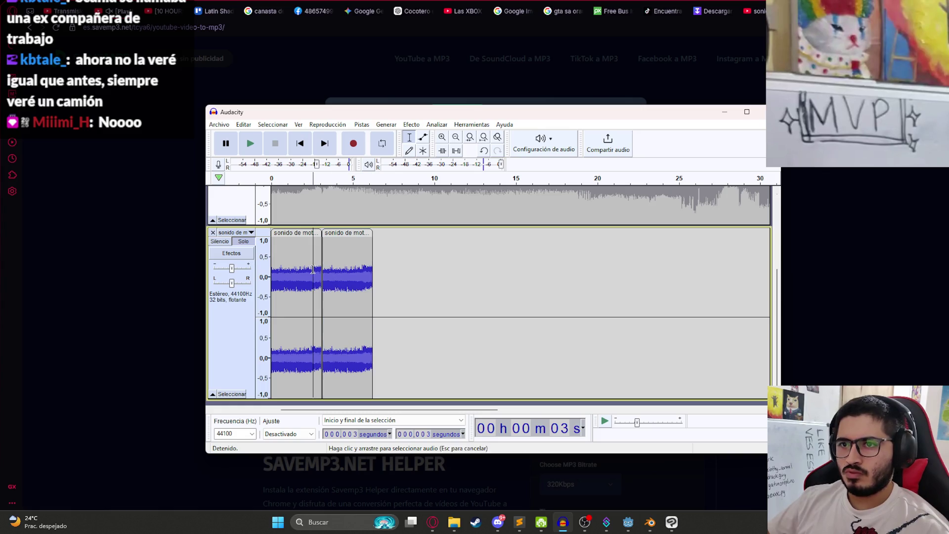
key("space")
key("ctrl+1")
key("ctrl+1")
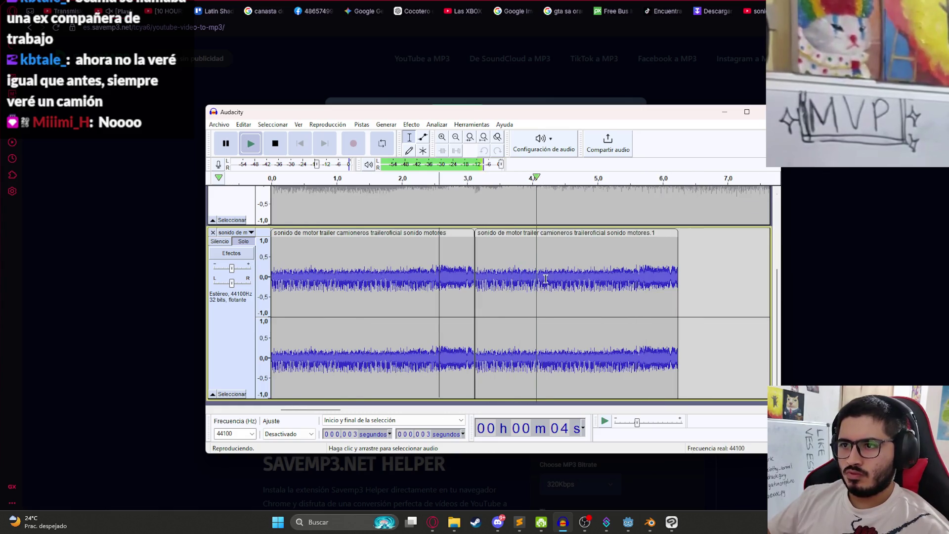
key("ctrl+3")
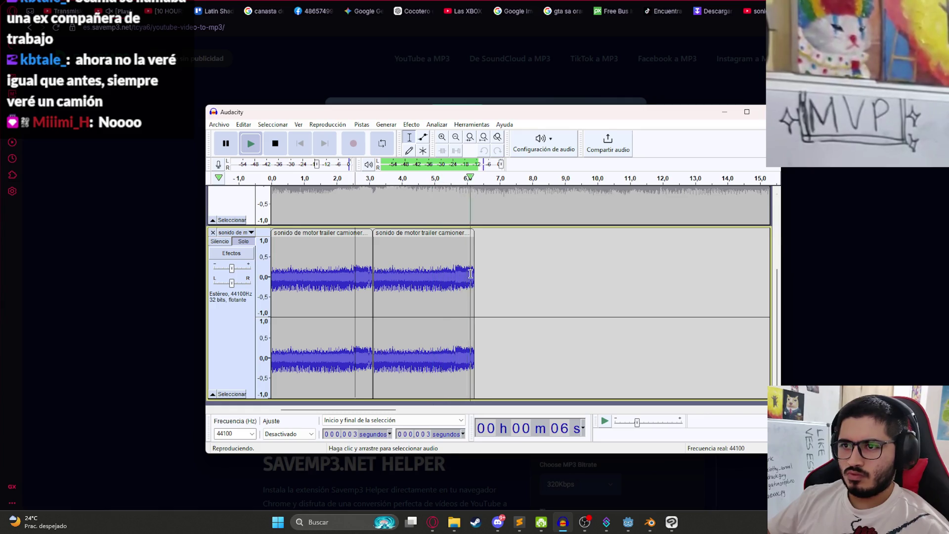
key("space")
left_click(420, 232)
key("Delete")
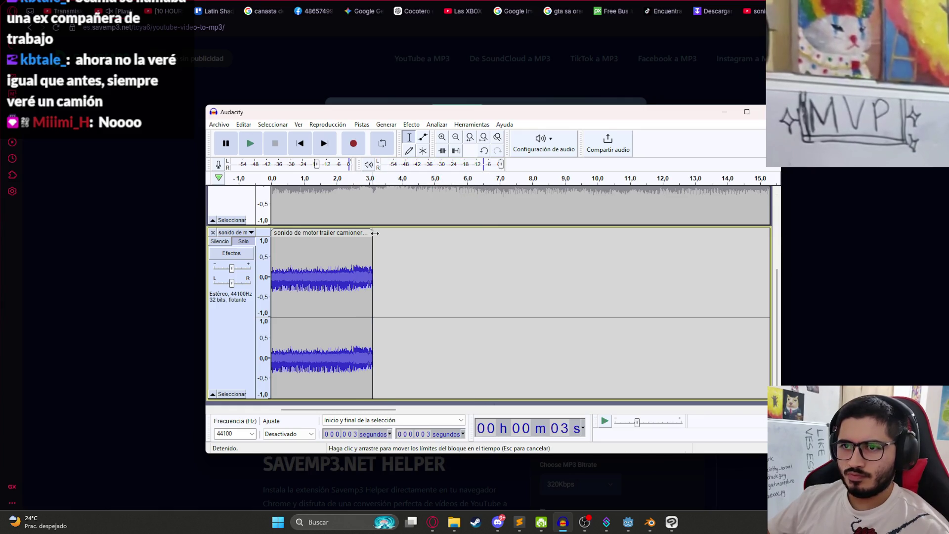
key("ctrl+z")
Undo the clip edits to restore the single untrimmed engine clip and preview it.
left_click(398, 269)
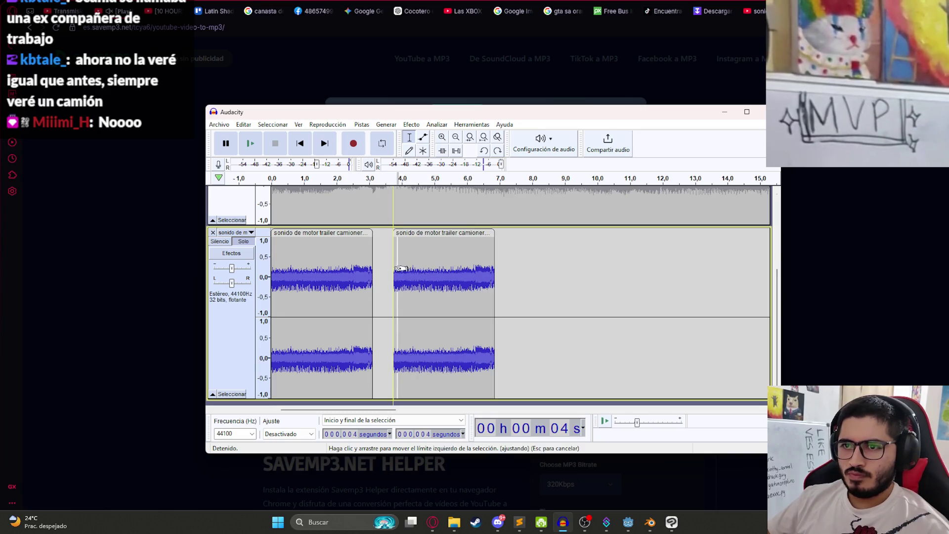
key("ctrl+z")
key("ctrl+z")
key("ctrl+z")
left_click(345, 262)
key("space")
scroll(396, 292, "up", 1, "ctrl")
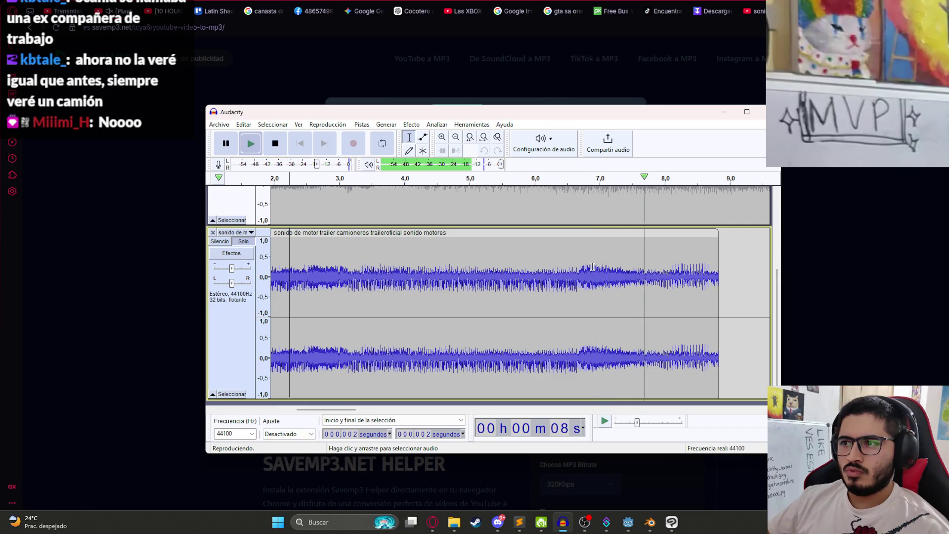
key("space")
scroll(451, 276, "down", 3, "ctrl")
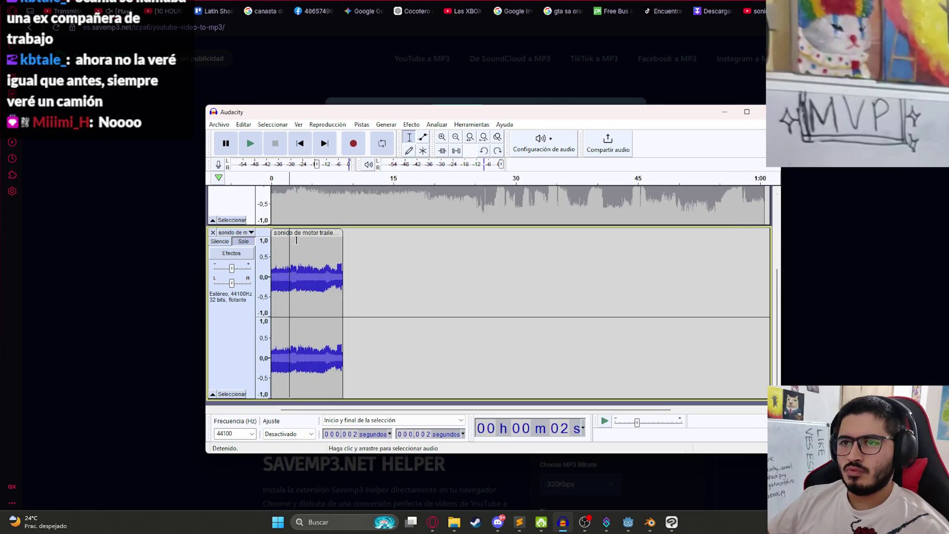
left_click_drag(294, 232, 322, 257)
scroll(321, 257, "up", 3)
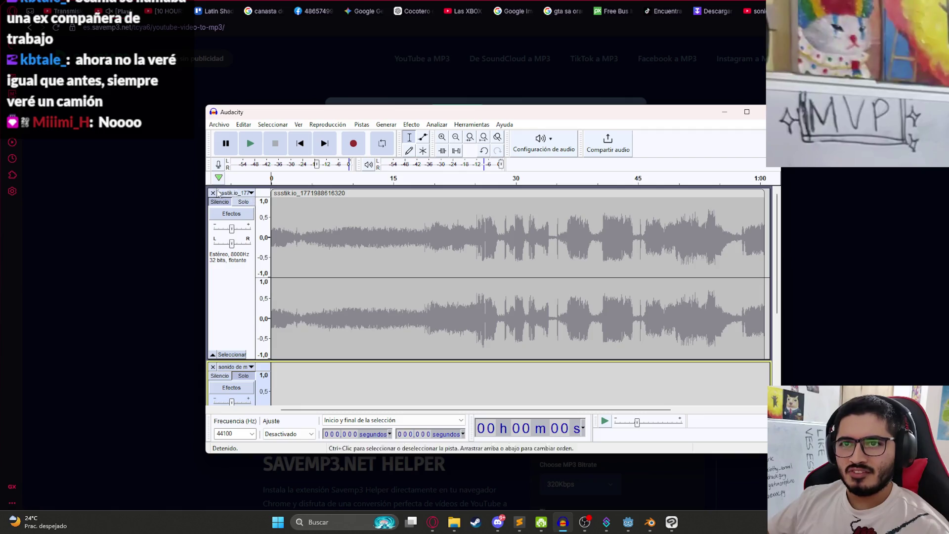
Play the bus recording and trim it down to its first 18.6 seconds.
left_click(250, 220)
left_click(272, 230)
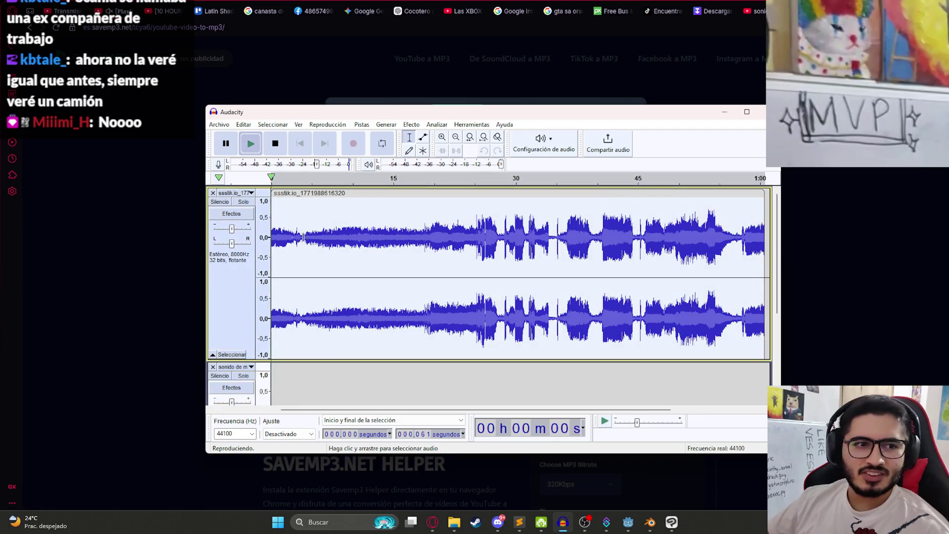
key("space")
key("ctrl+1")
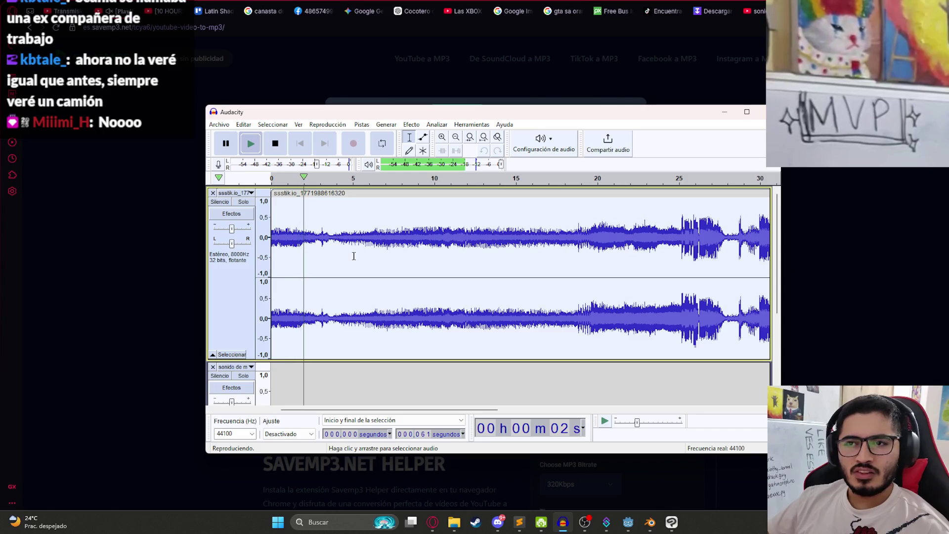
scroll(385, 262, "down", 1, "ctrl")
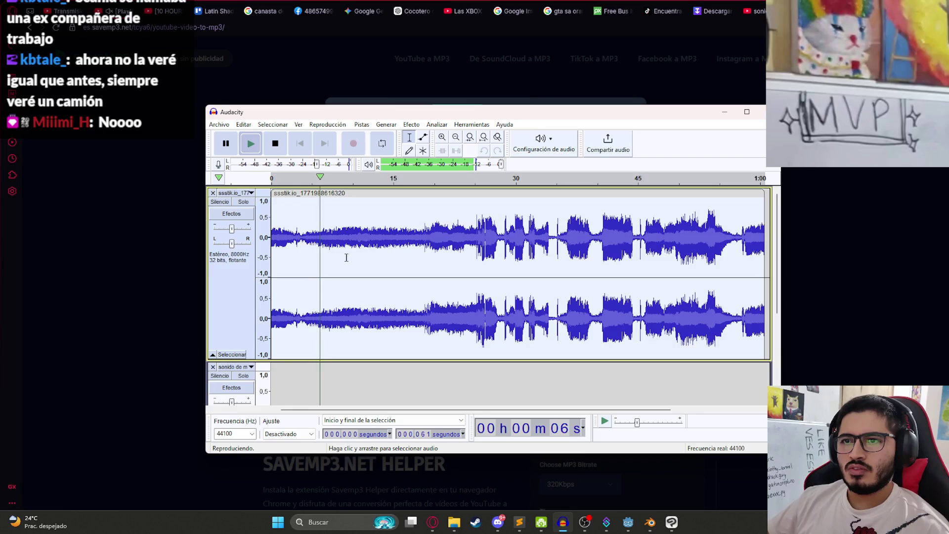
scroll(352, 249, "up", 1, "ctrl")
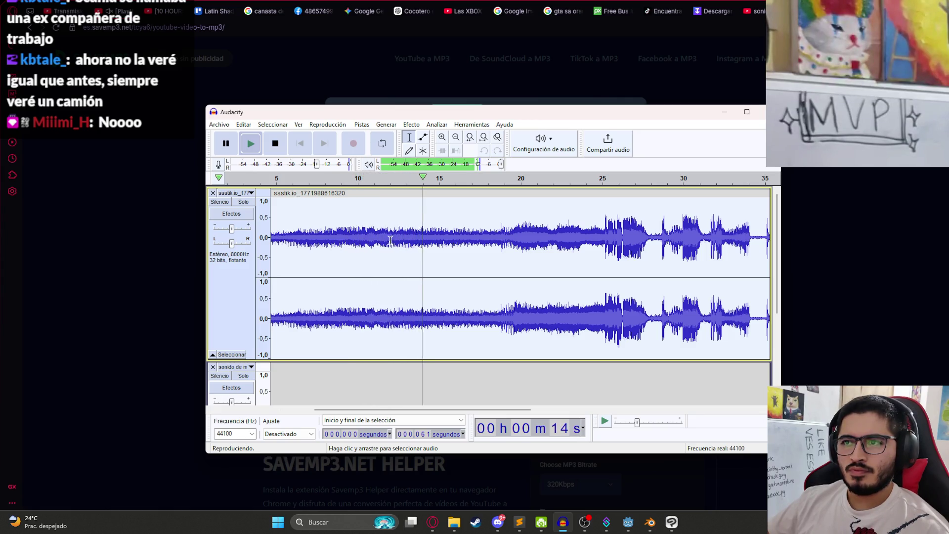
left_click(478, 236)
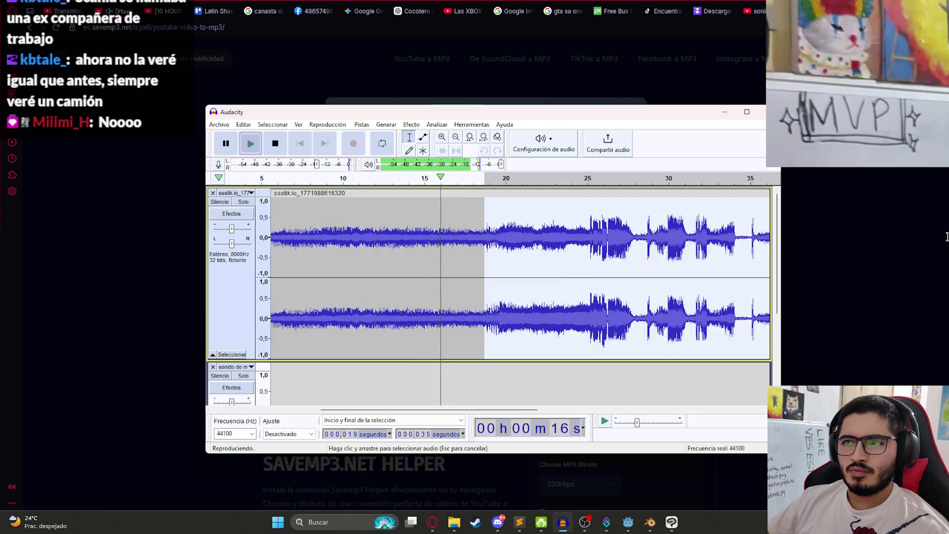
left_click_drag(375, 236, 262, 238)
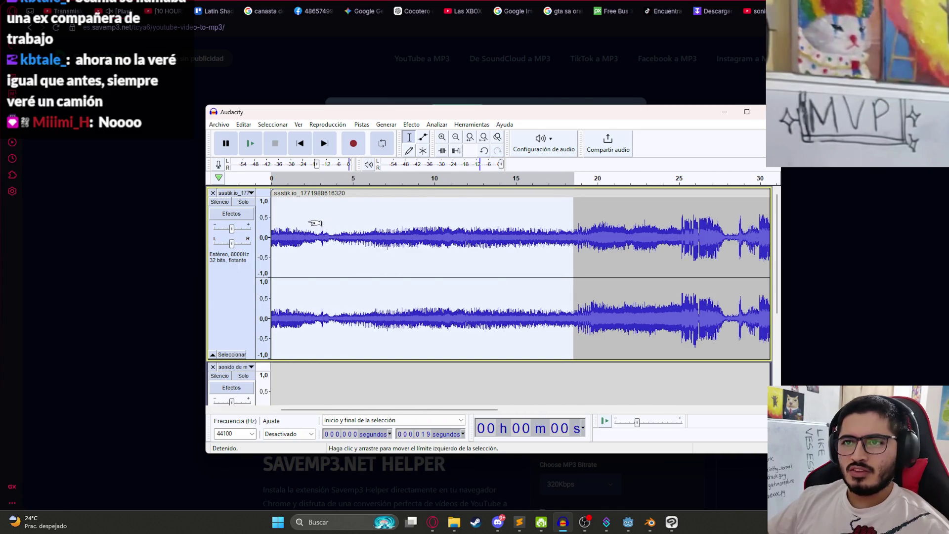
key("ctrl+t")
key("ctrl+f")
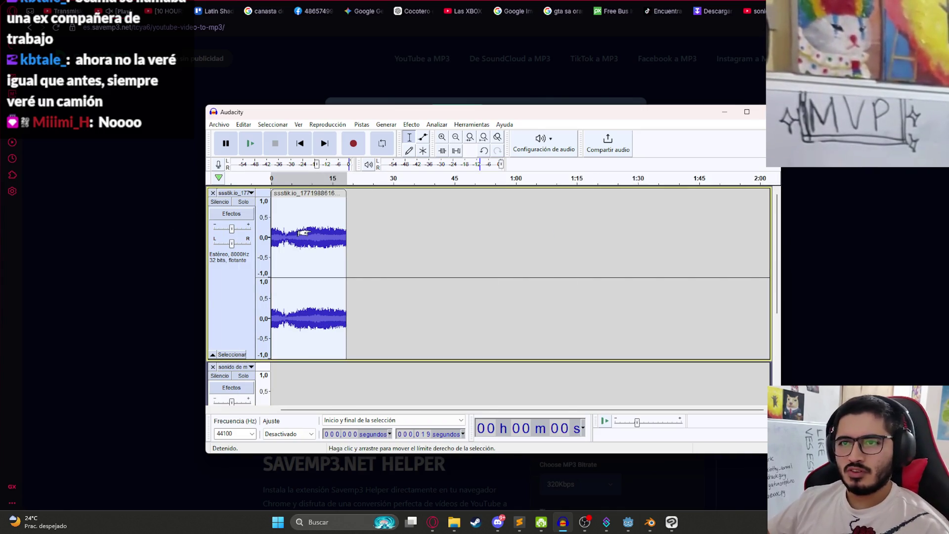
Review the trimmed audio and delete its opening 7 seconds.
left_click(275, 238)
key("space")
key("ctrl+2")
left_click(397, 242)
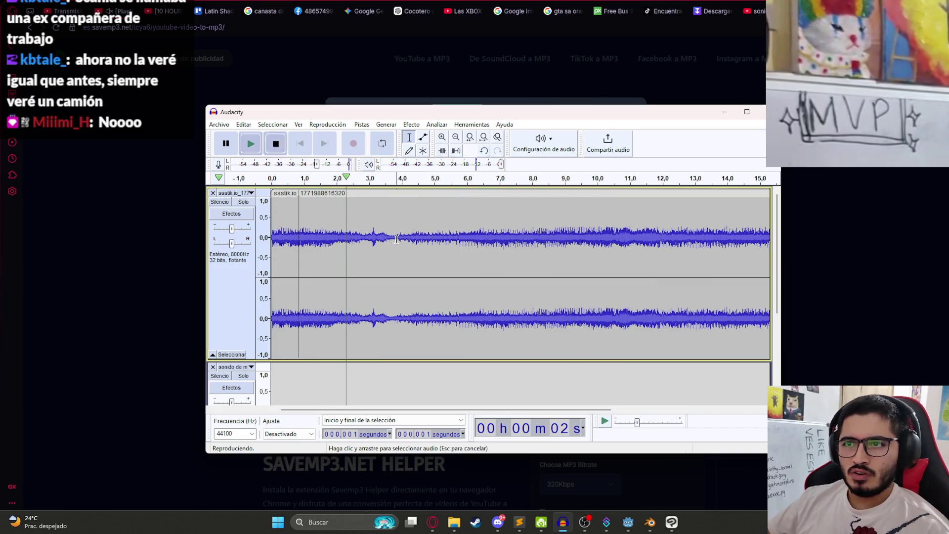
left_click(466, 236)
left_click_drag(490, 235, 26, 235)
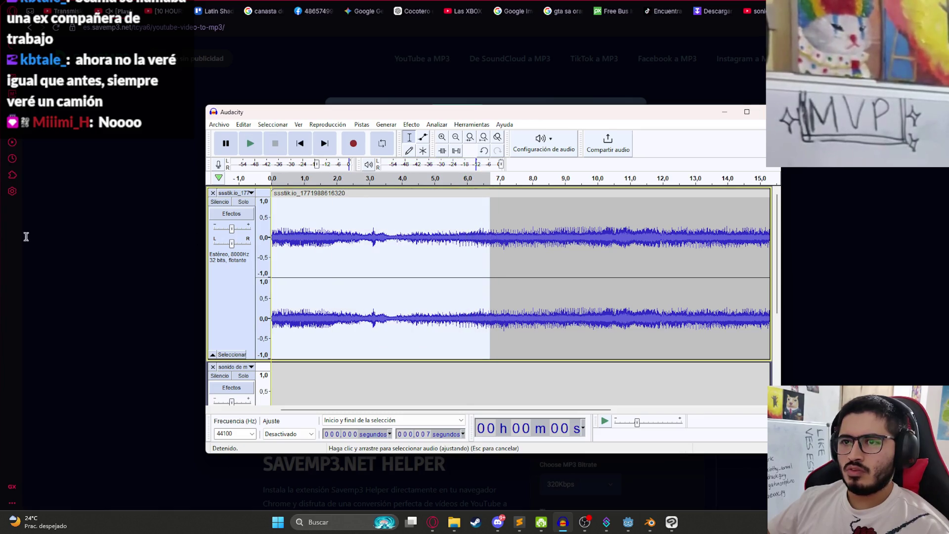
key("Delete")
Paste a copy of the 12-second clip at 12 seconds and listen across the seam.
key("ctrl+a")
key("ctrl+c")
left_click(682, 238)
key("ctrl+v")
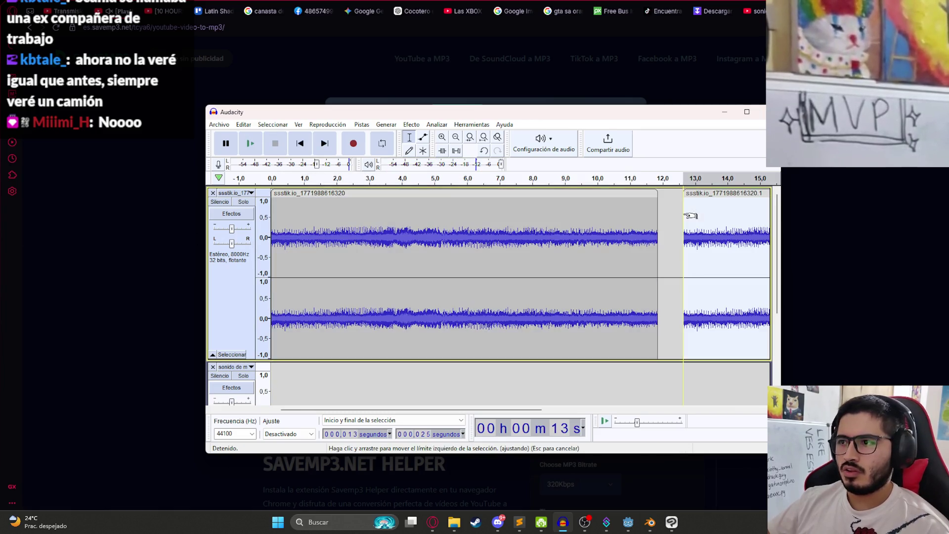
left_click_drag(707, 193, 683, 193)
left_click(588, 227)
key("space")
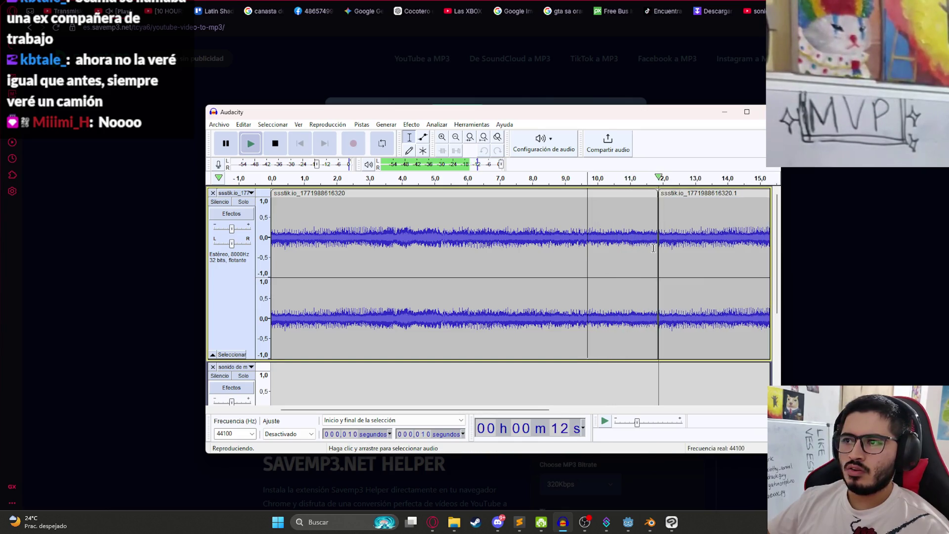
key("ctrl+3")
key("ctrl+3")
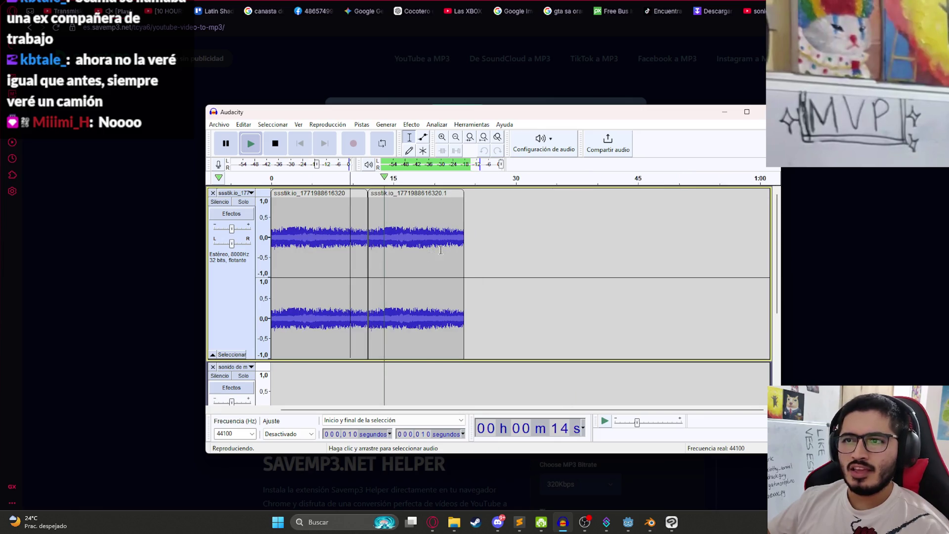
key("space")
key("Home")
key("space")
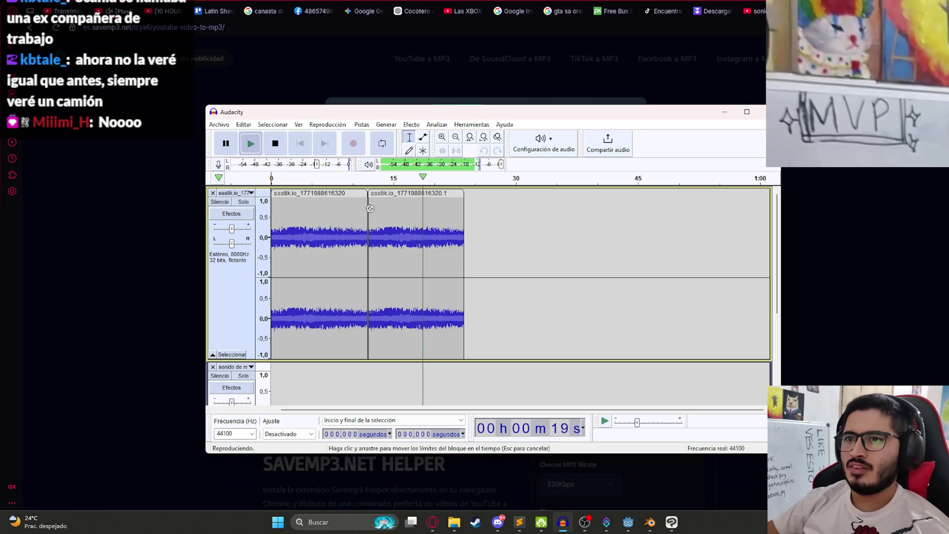
Delete the test copy, keeping one 12-second clip, and begin exporting it as WAV.
left_click(389, 201)
left_click(381, 201)
left_click(423, 200)
double_click(447, 214)
key("Delete")
double_click(319, 213)
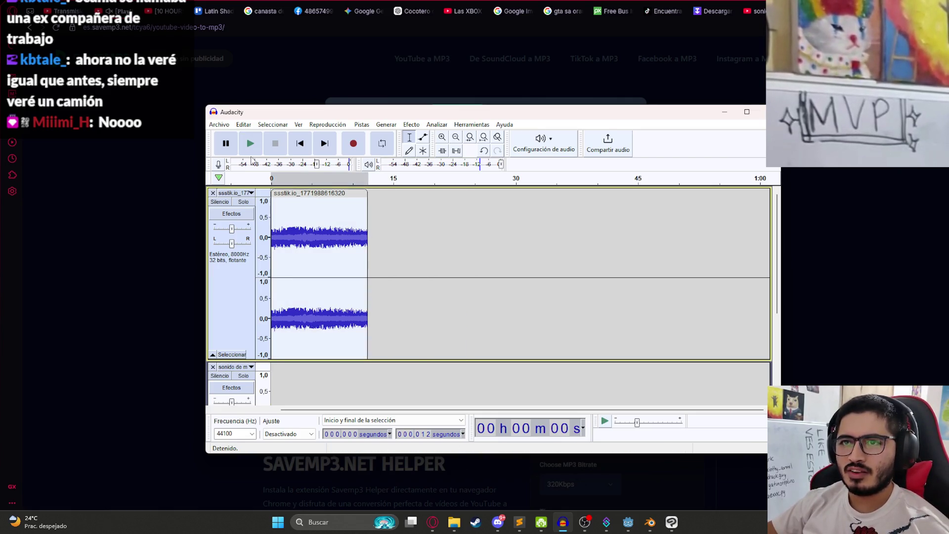
left_click(220, 124)
mouse_move(278, 198)
left_click(393, 215)
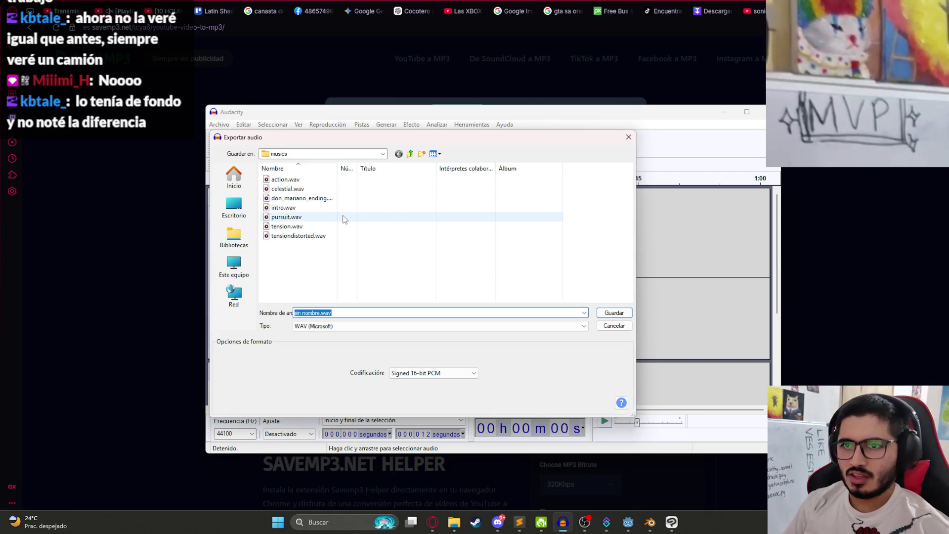
Save the export as busloop.wav in the assets\sounds folder, accepting the stereo mix-down warning.
type("busloop")
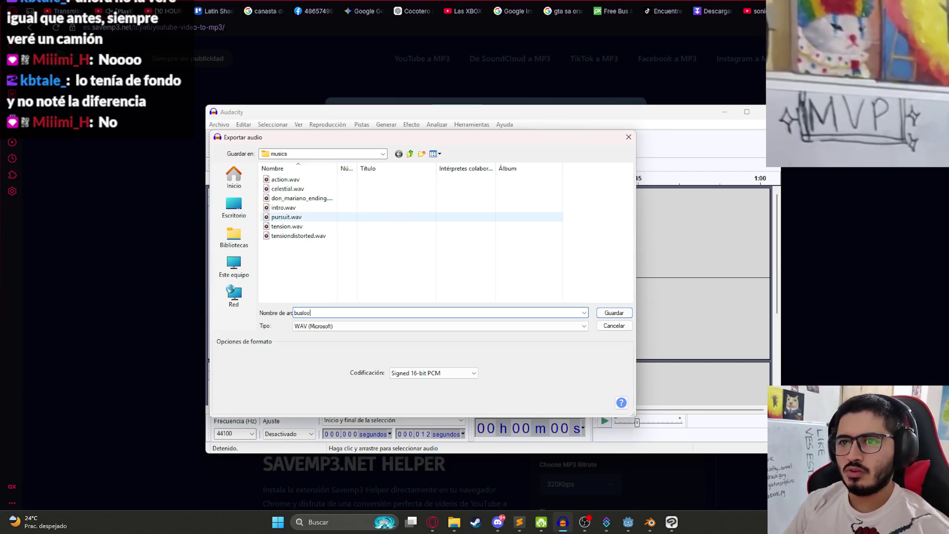
left_click(410, 153)
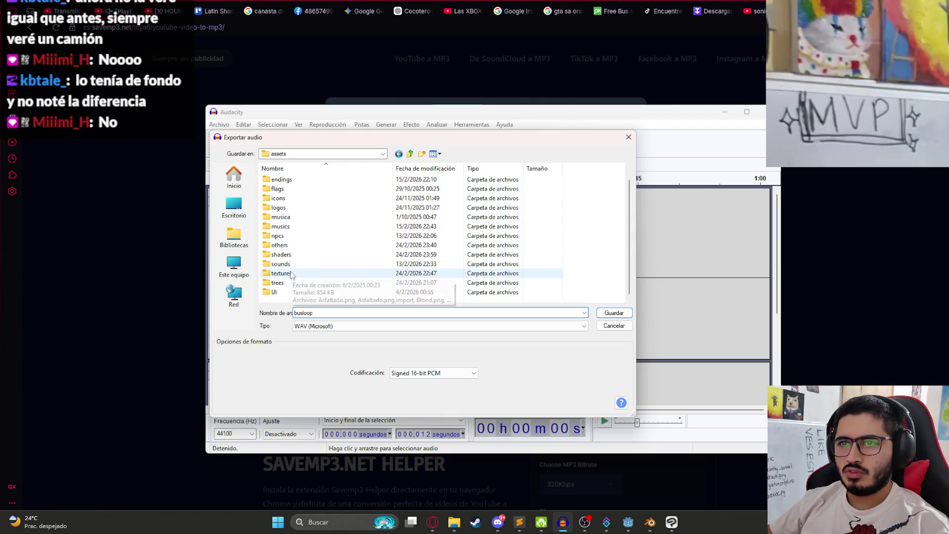
left_click(331, 154)
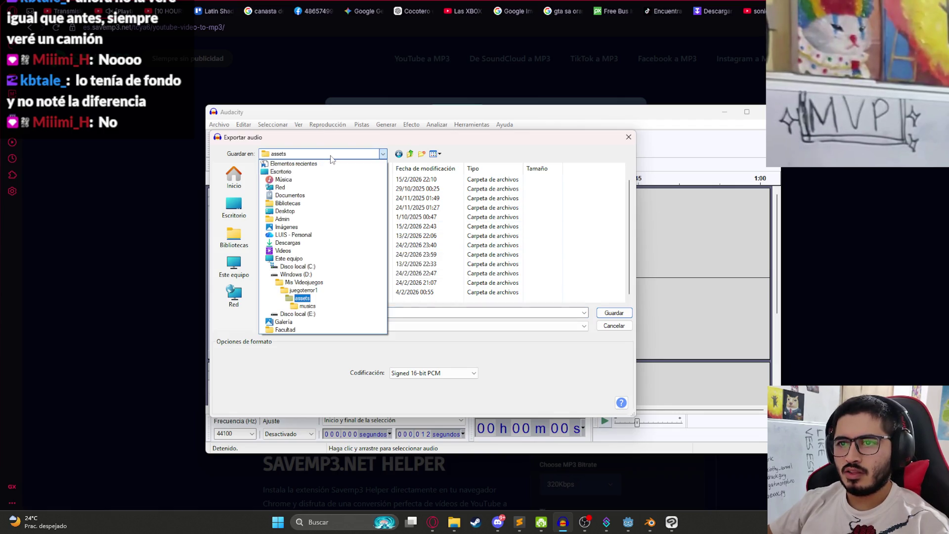
left_click(331, 158)
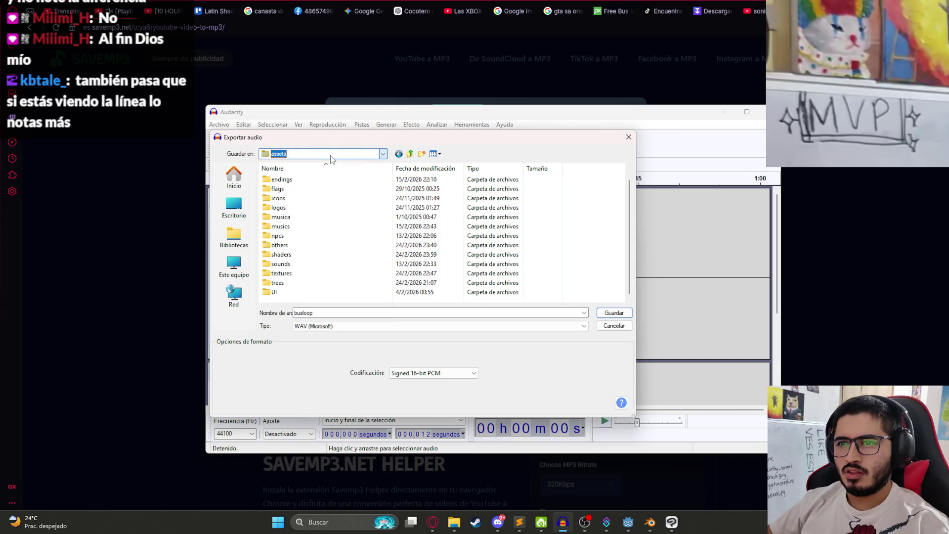
double_click(294, 264)
left_click(614, 313)
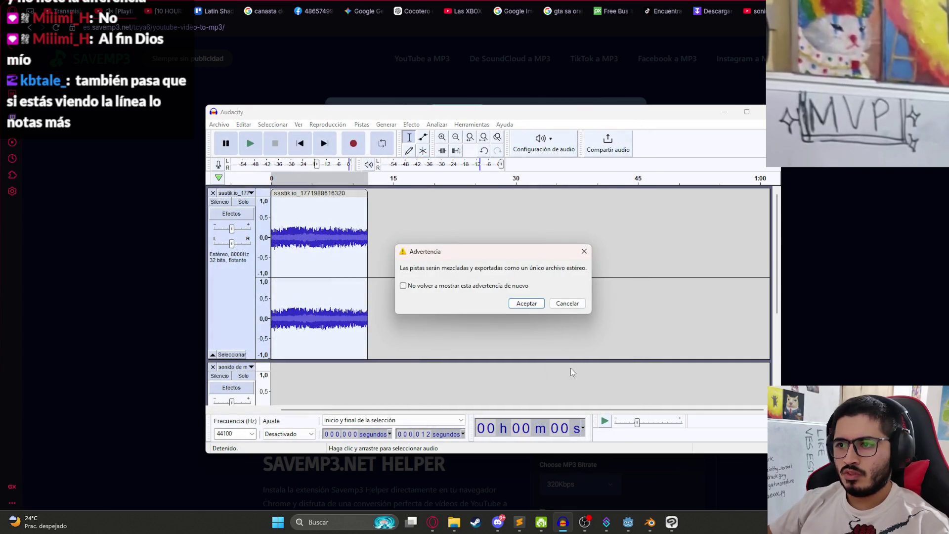
key("Return")
mouse_move(627, 528)
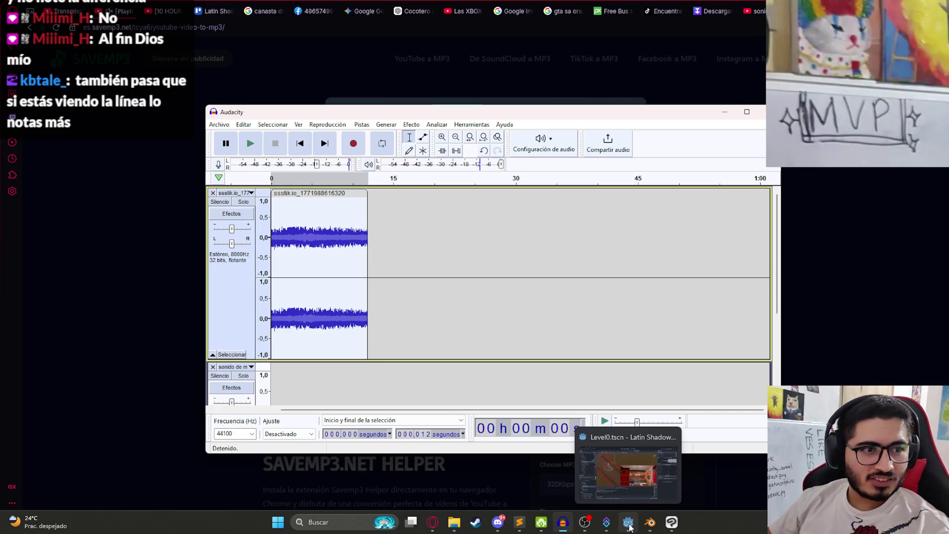
left_click(629, 526)
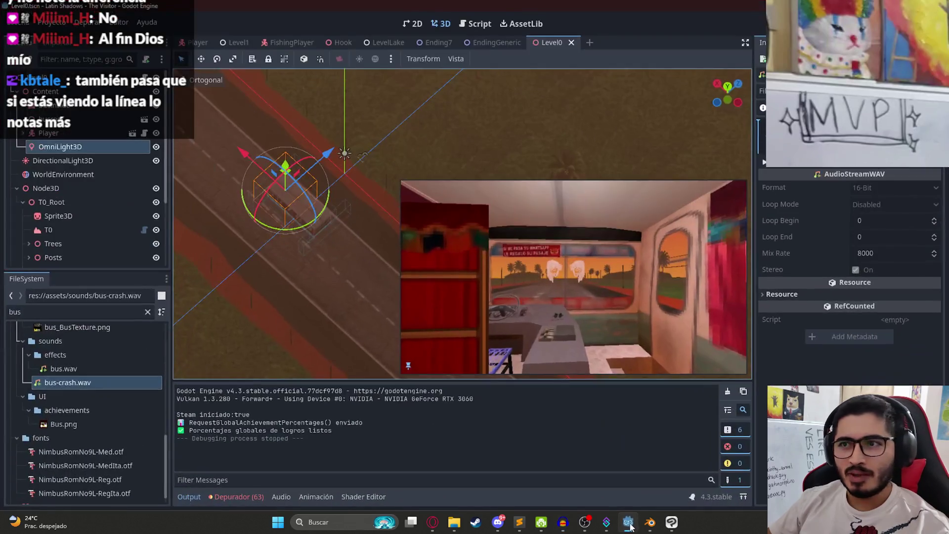
Reimport busloop.wav with its loop mode set to Forward.
left_click(18, 188)
left_click(64, 312)
type("loop")
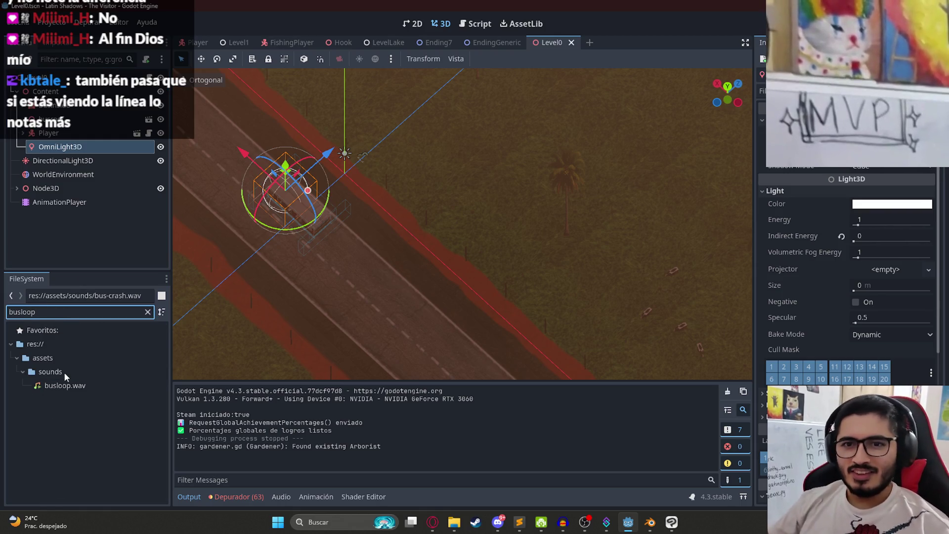
left_click(64, 385)
left_click(58, 48)
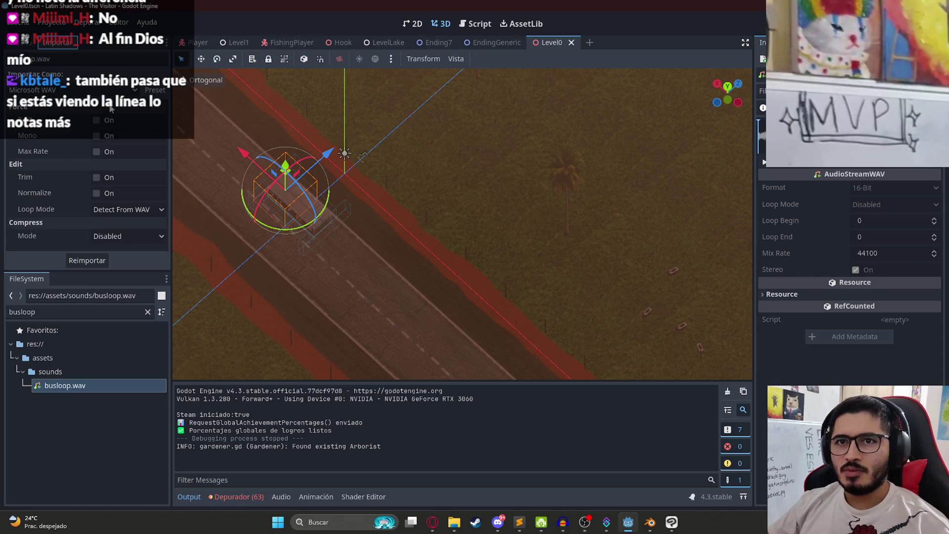
left_click(126, 211)
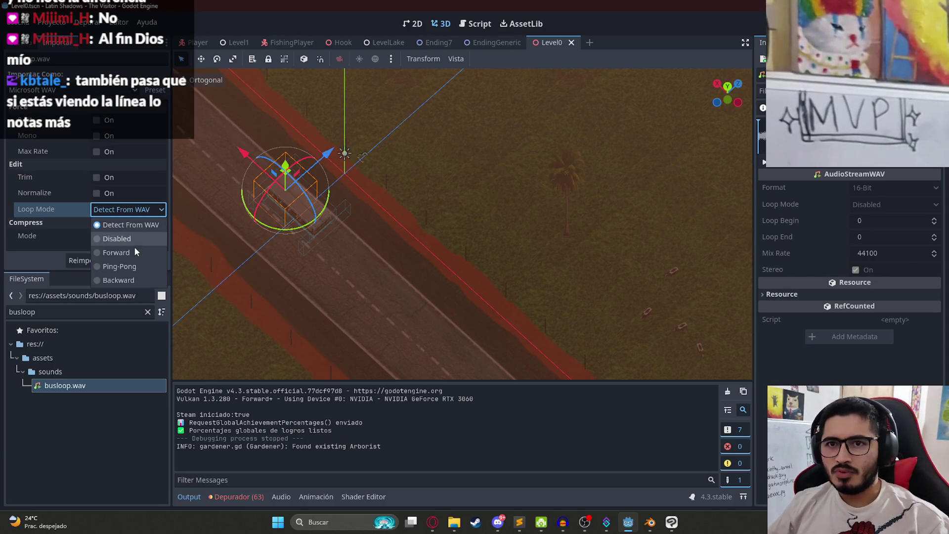
left_click(119, 252)
left_click(87, 260)
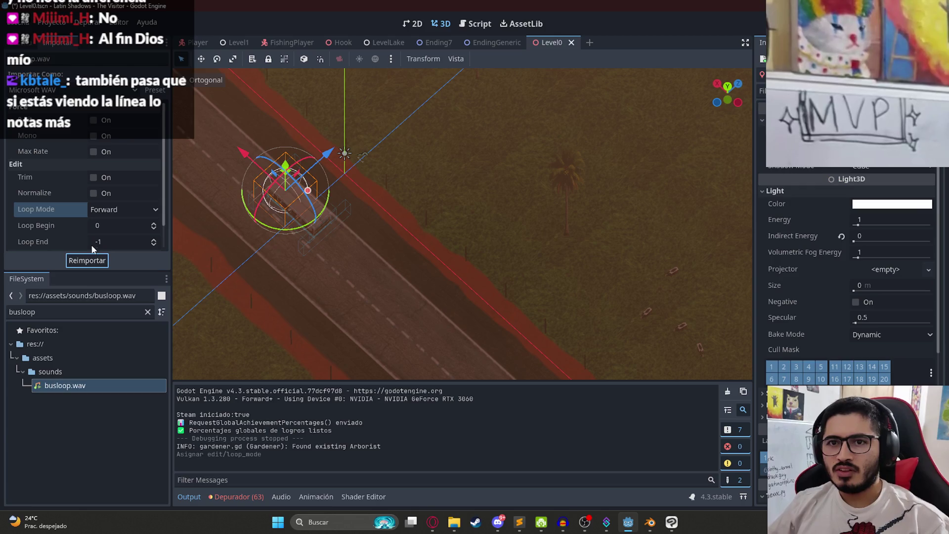
Add an AudioStreamPlayer node with busloop.wav as its stream and Autoplay on, saving Level0.
right_click(64, 78)
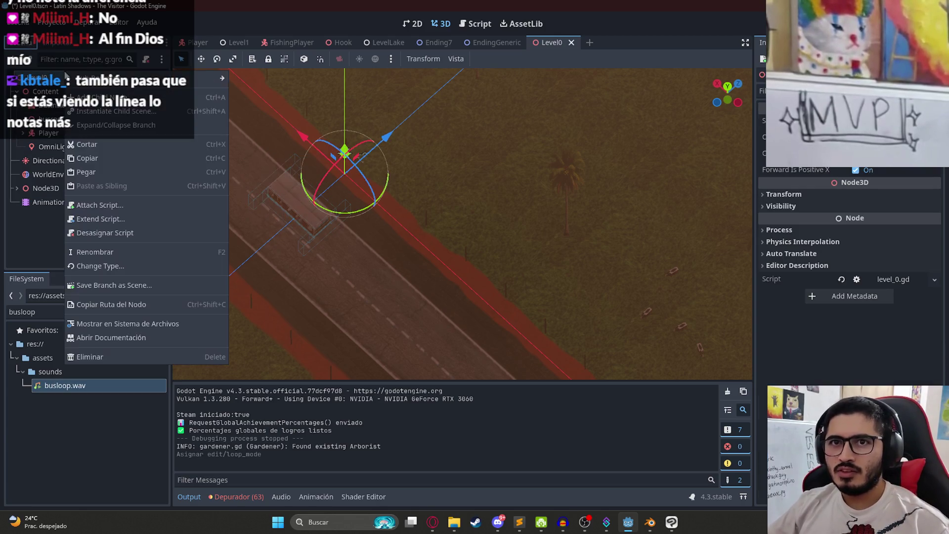
left_click(89, 79)
type("audiostreamplayer")
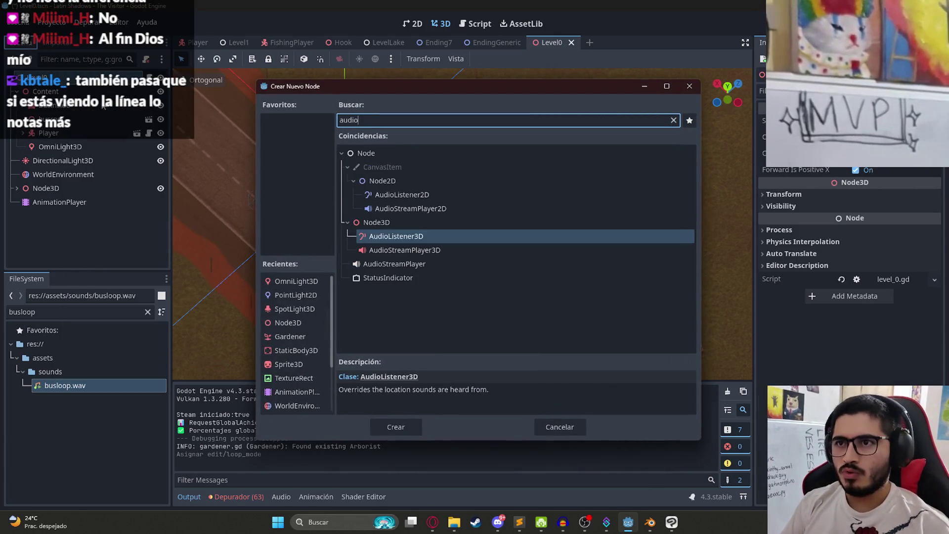
key("Return")
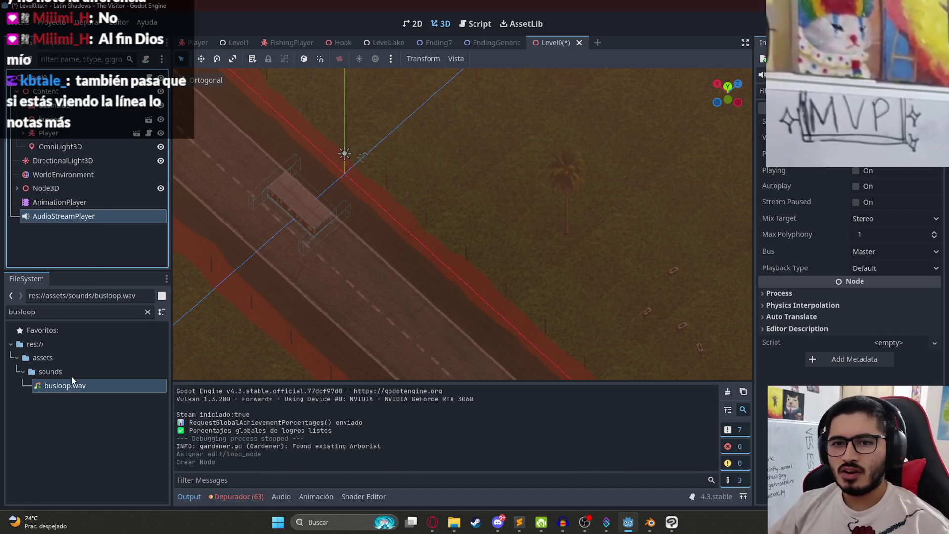
left_click_drag(69, 386, 91, 223)
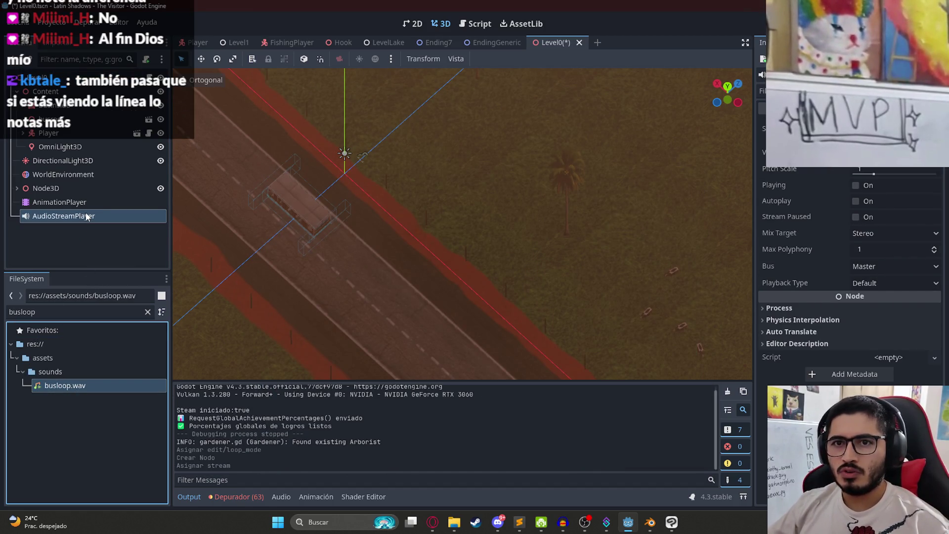
key("ctrl+s")
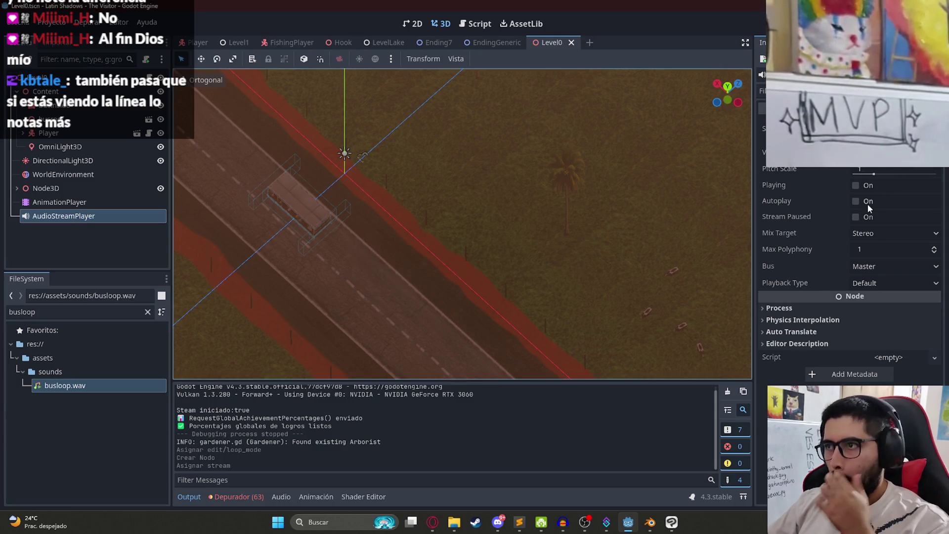
left_click(863, 204)
key("ctrl+s")
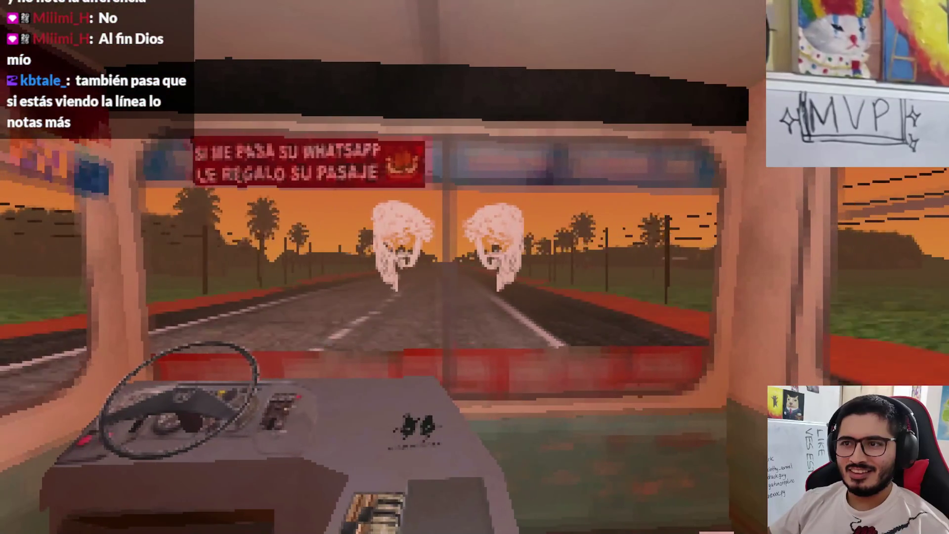
Walk up and down the bus aisle in the running game, then quit from the pause menu.
key("s")
key("w")
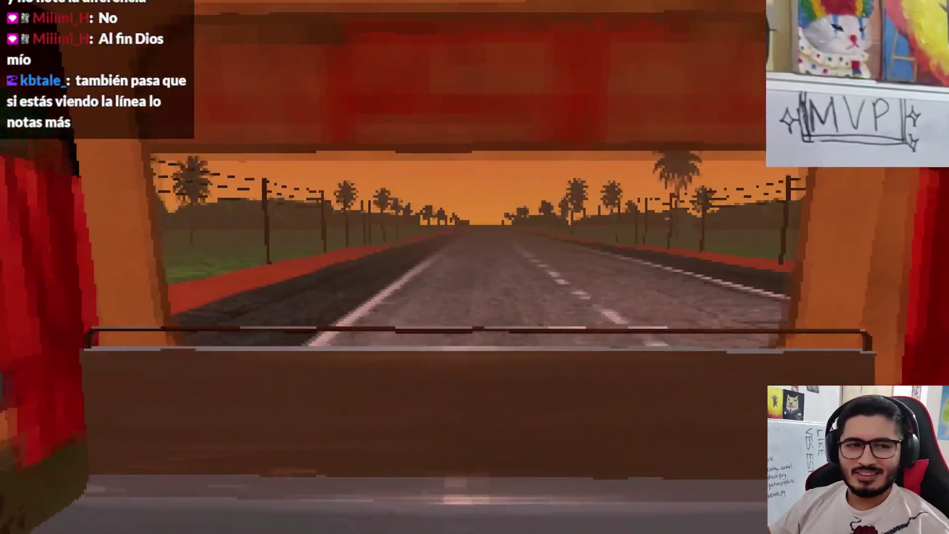
mouse_move(474, 267)
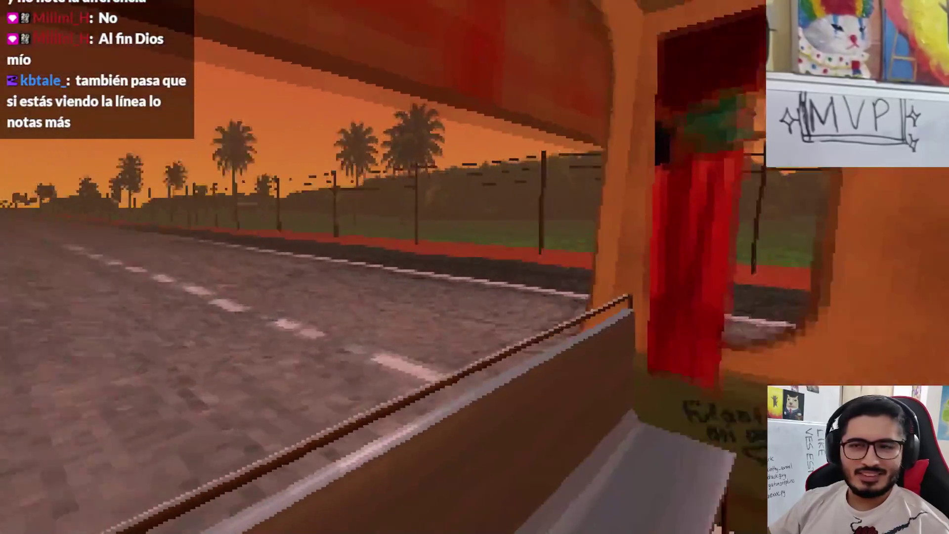
key("w")
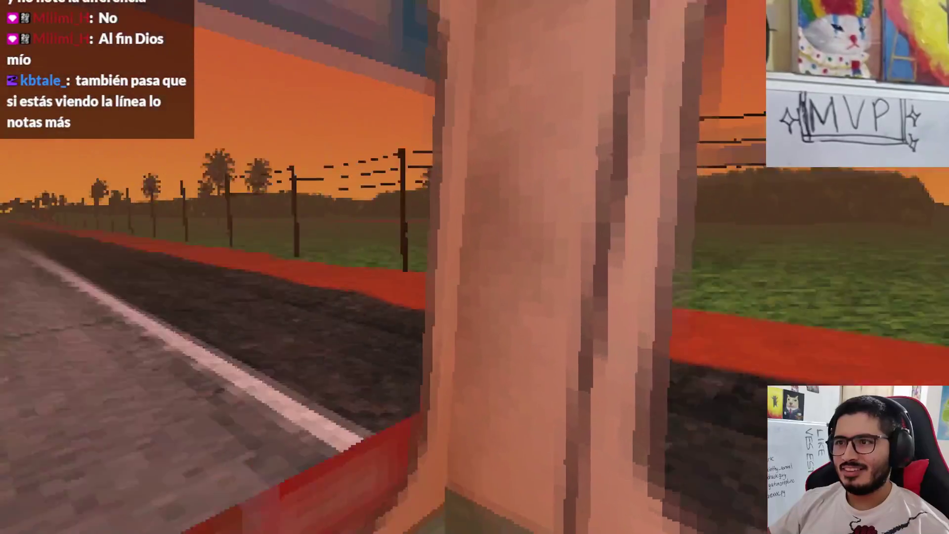
key("Escape")
left_click(487, 395)
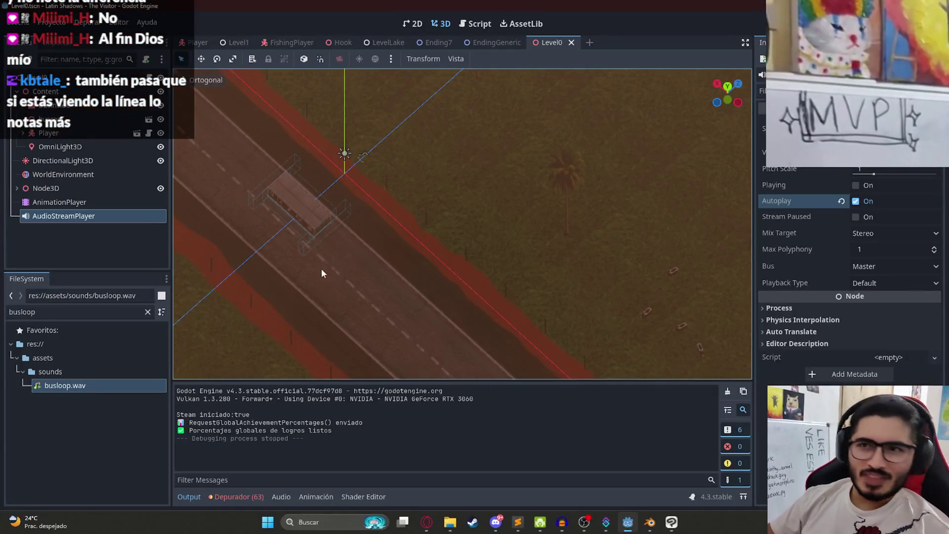
Back in Audacity, play the bus engine clip and zoom it to fill the timeline.
left_click(563, 522)
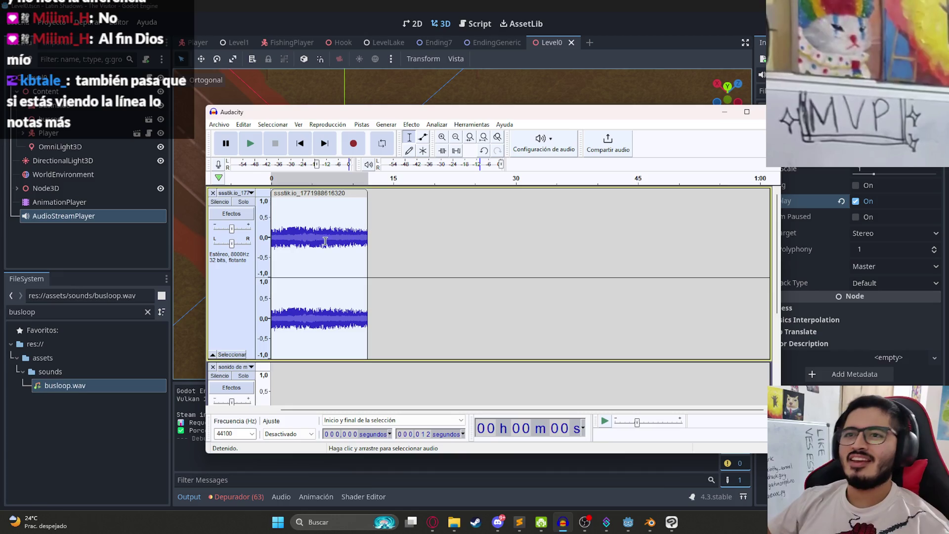
key("space")
key("ctrl+1")
key("ctrl+1")
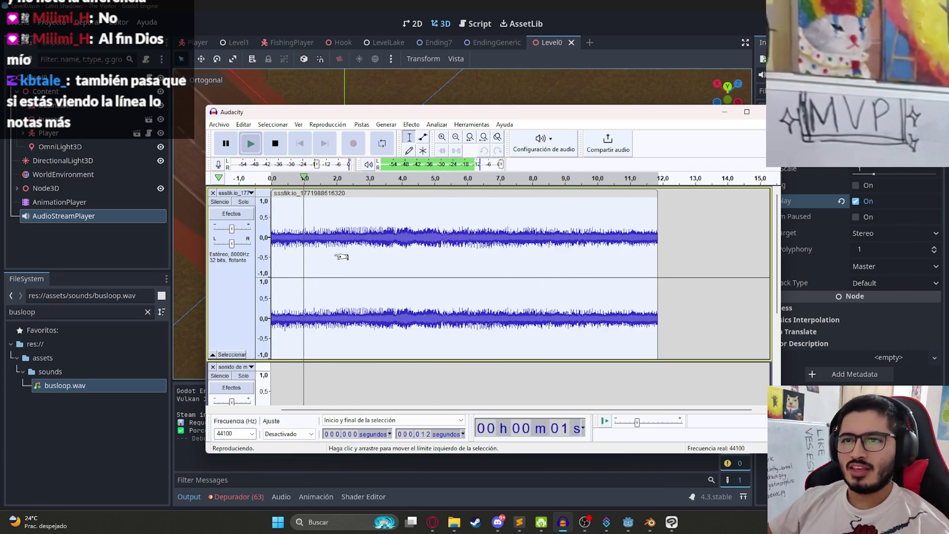
Select the clip's final moments up to its end, apply Fade Out, and play it back.
key("space")
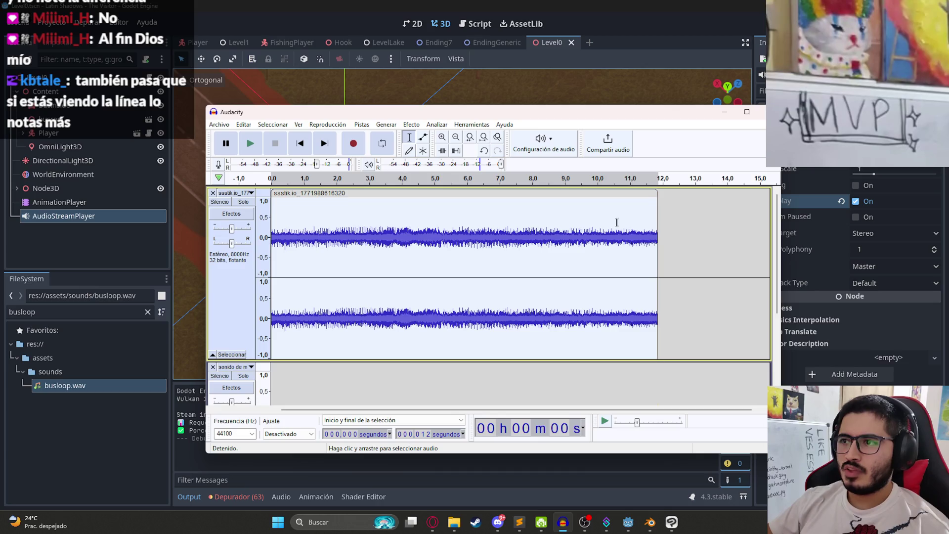
left_click_drag(321, 233, 189, 233)
left_click(420, 232)
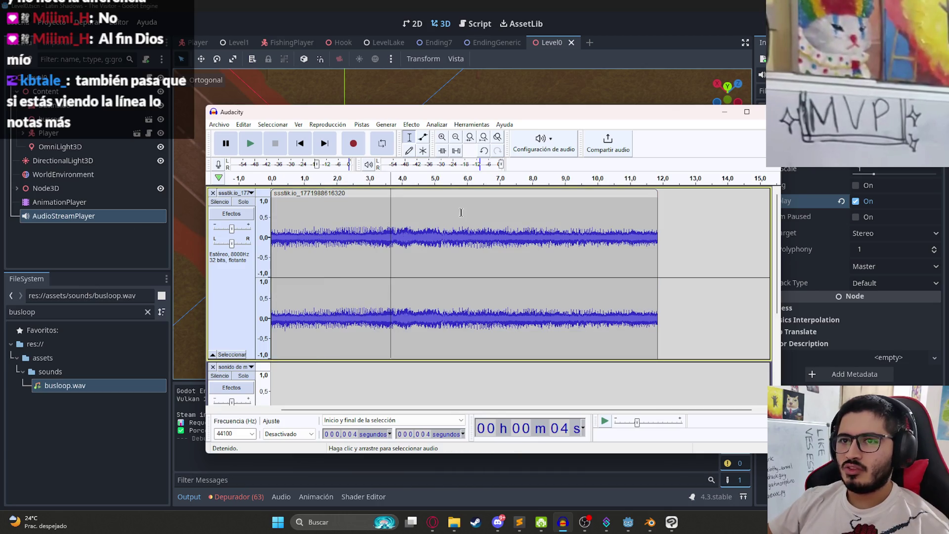
left_click(657, 234)
scroll(656, 234, "up", 4)
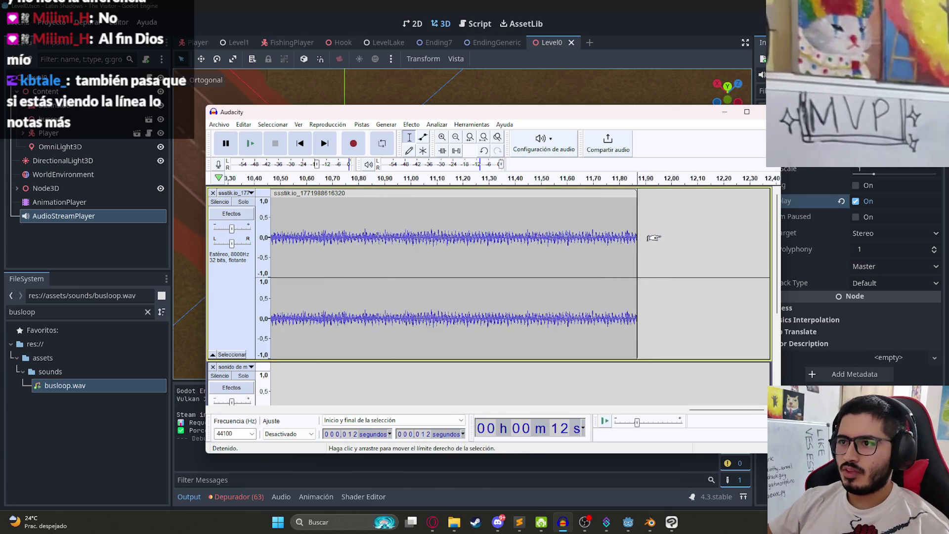
left_click_drag(492, 242, 739, 243)
left_click(431, 126)
mouse_move(411, 125)
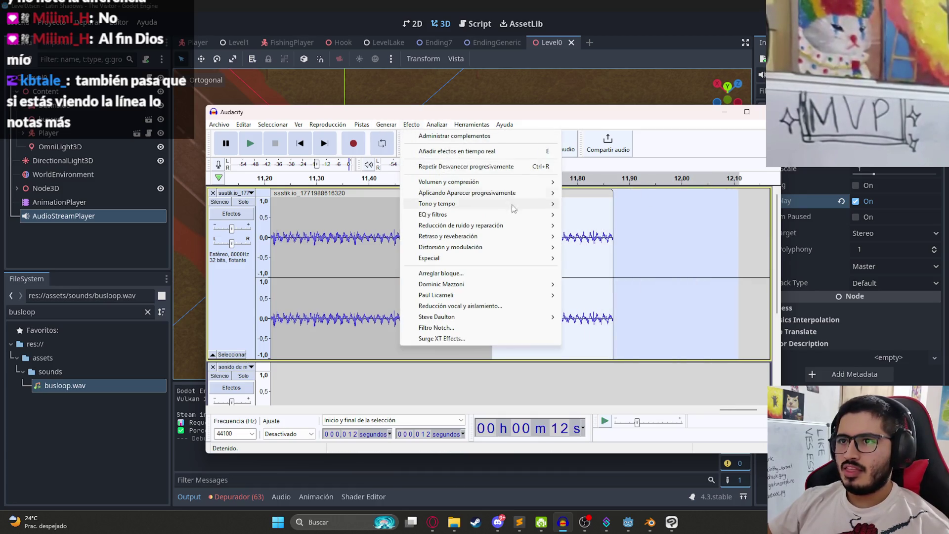
mouse_move(534, 194)
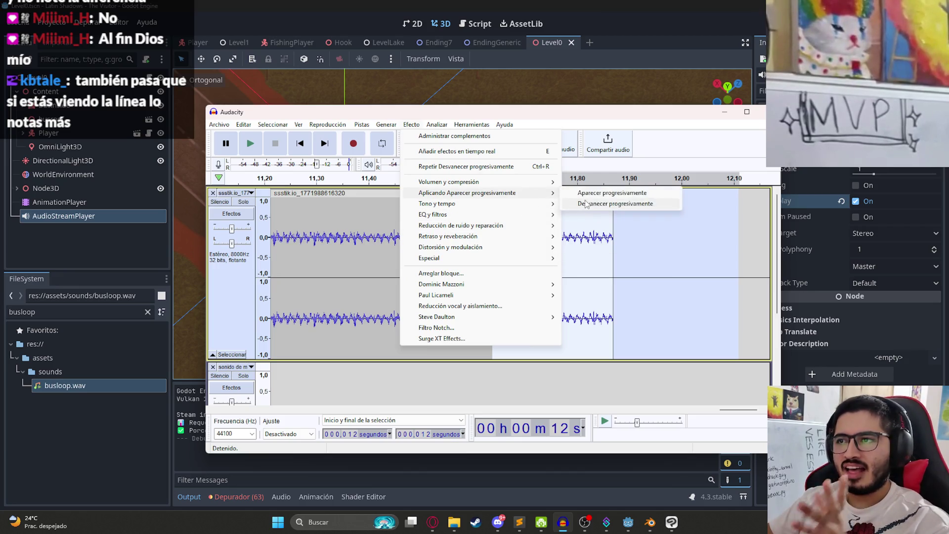
left_click(588, 204)
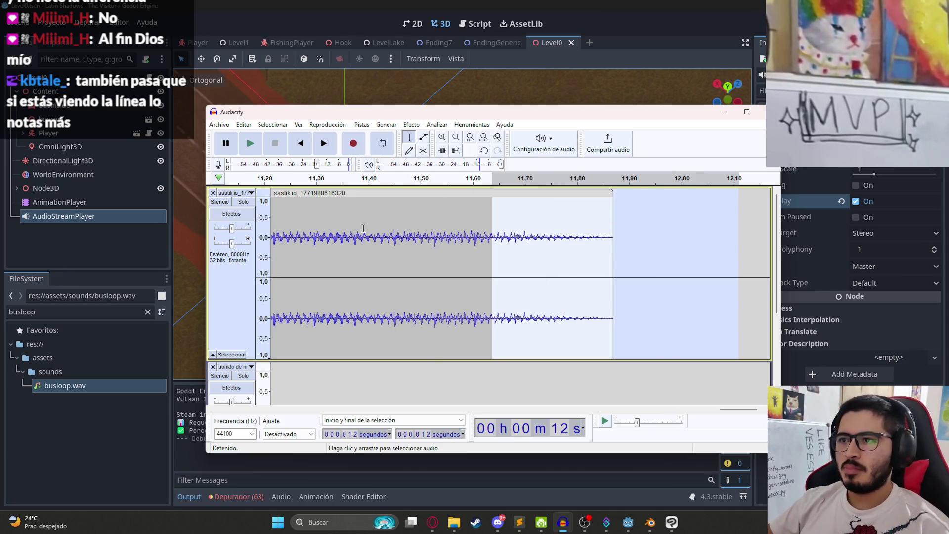
key("space")
Reselect the tail from about 11.6 s, then clear it and return the edit point to the start.
key("ctrl+3")
key("ctrl+3")
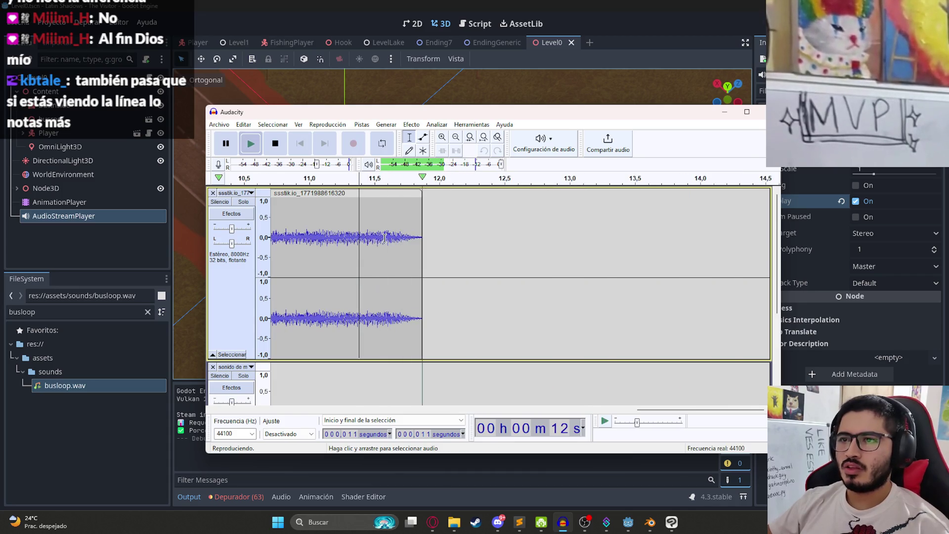
left_click(363, 246)
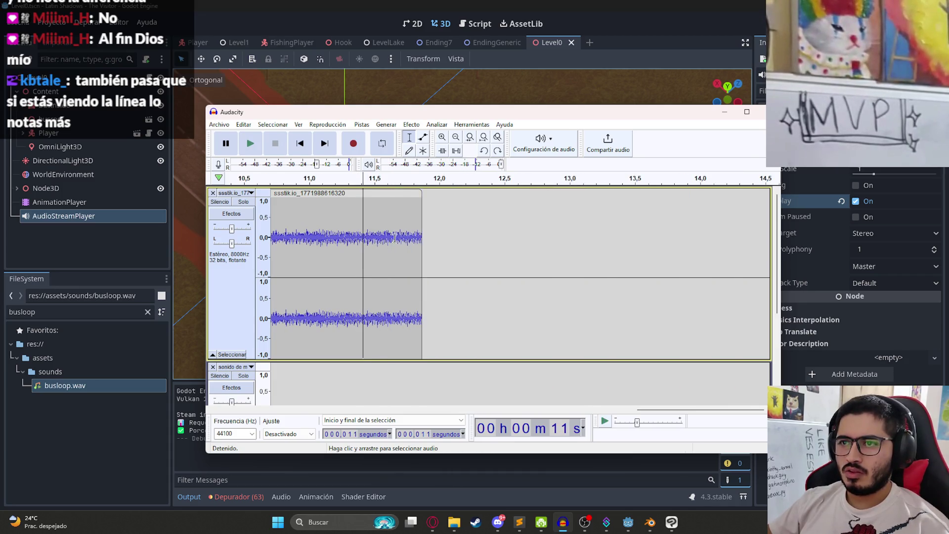
left_click_drag(388, 247, 635, 248)
left_click(411, 124)
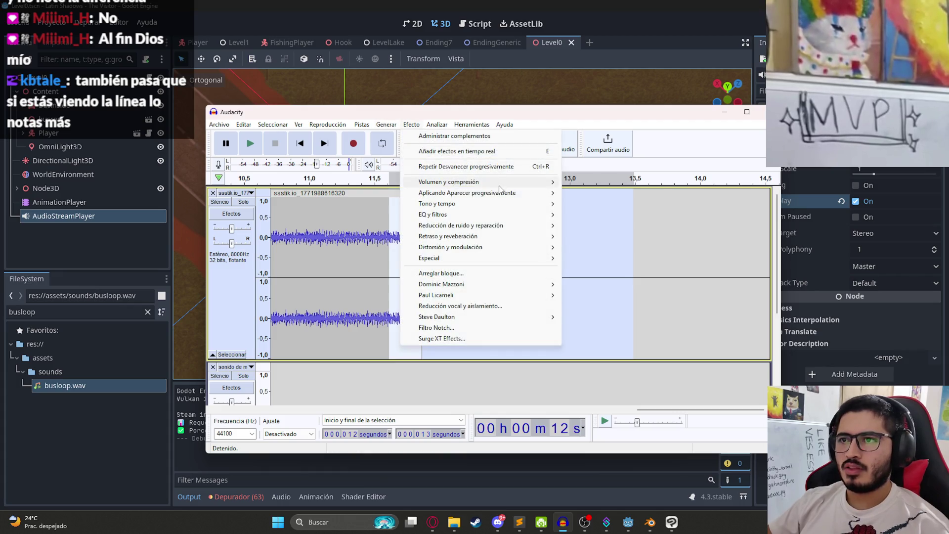
left_click(643, 203)
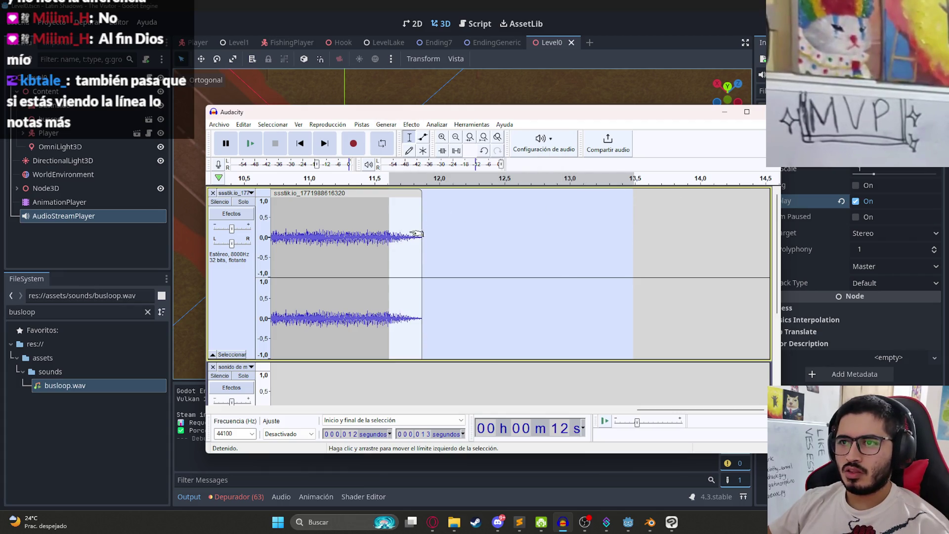
scroll(445, 218, "down", 7)
left_click(350, 247)
left_click(266, 246)
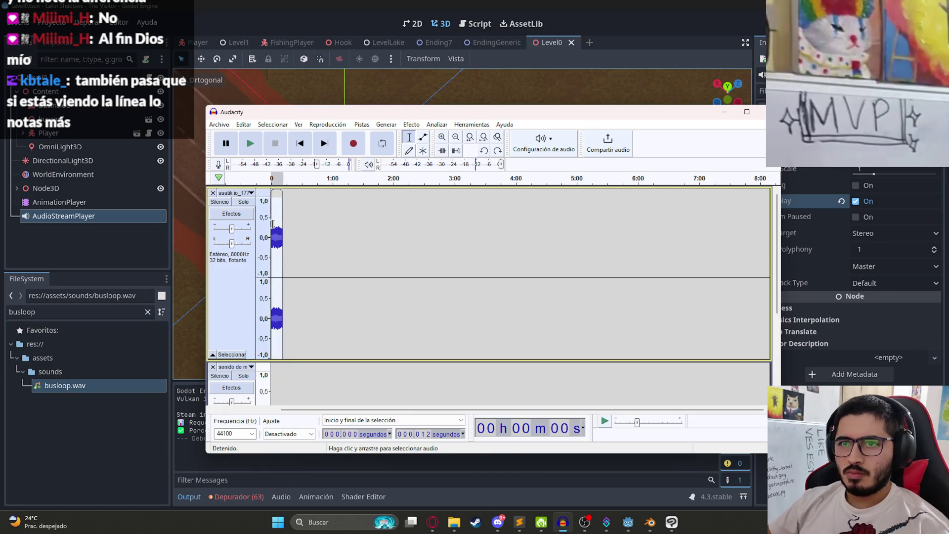
Play the faded loop from 0 s, zooming and scrolling to inspect the waveform.
scroll(265, 245, "up", 5)
left_click(396, 410)
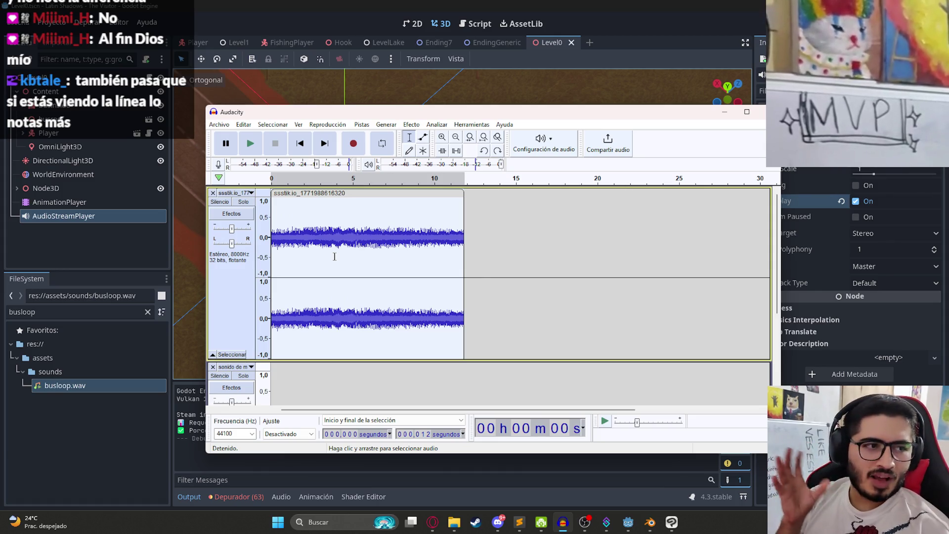
key("space")
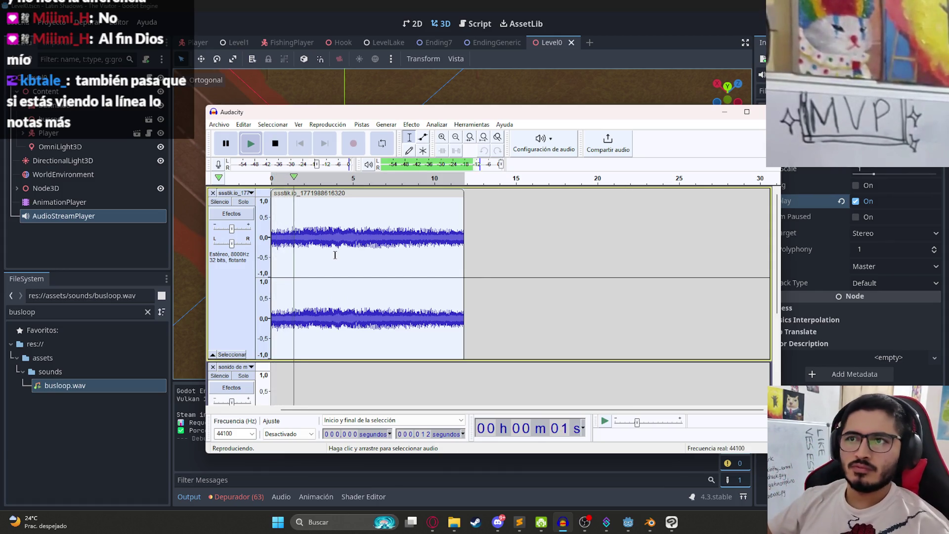
key("space")
scroll(295, 246, "up", 5)
scroll(297, 249, "up", 5)
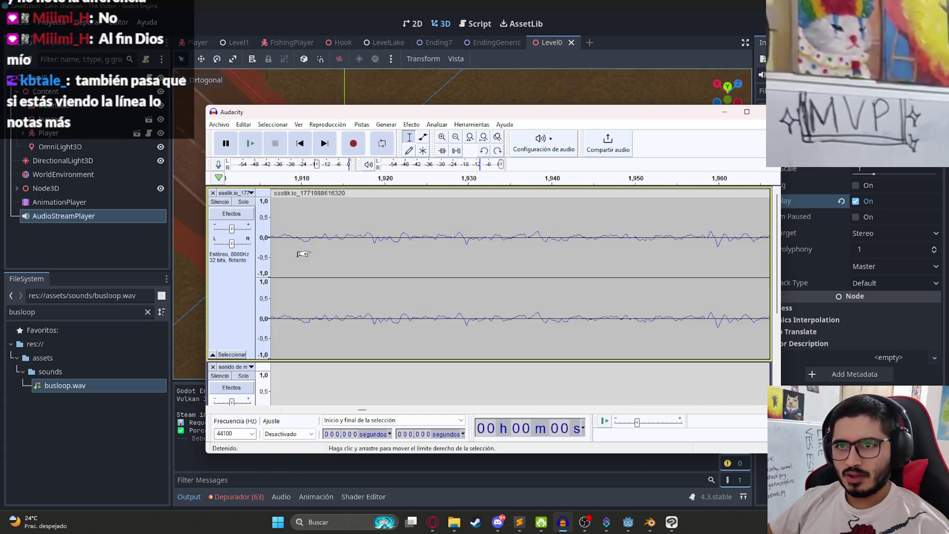
scroll(299, 321, "down", 3)
left_click_drag(362, 413, 285, 414)
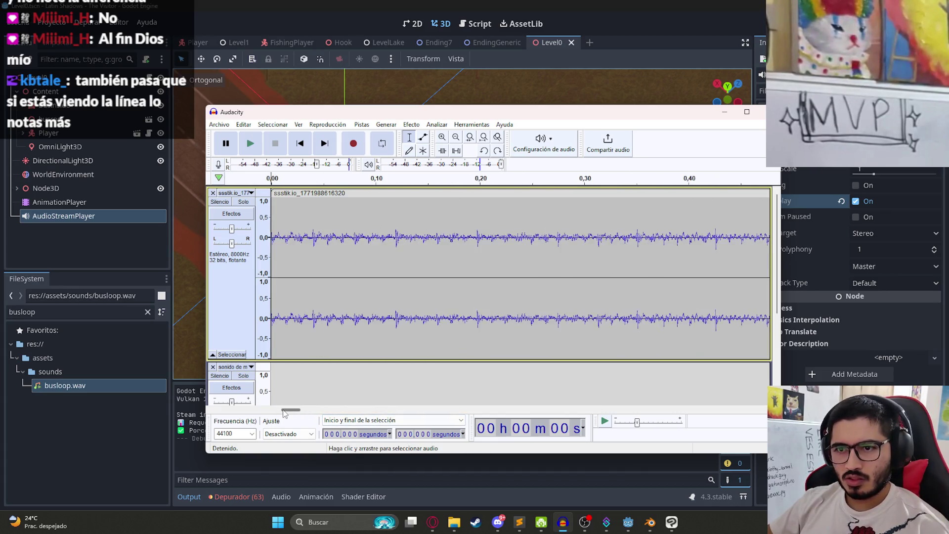
left_click(288, 297)
scroll(371, 253, "down", 10)
key("space")
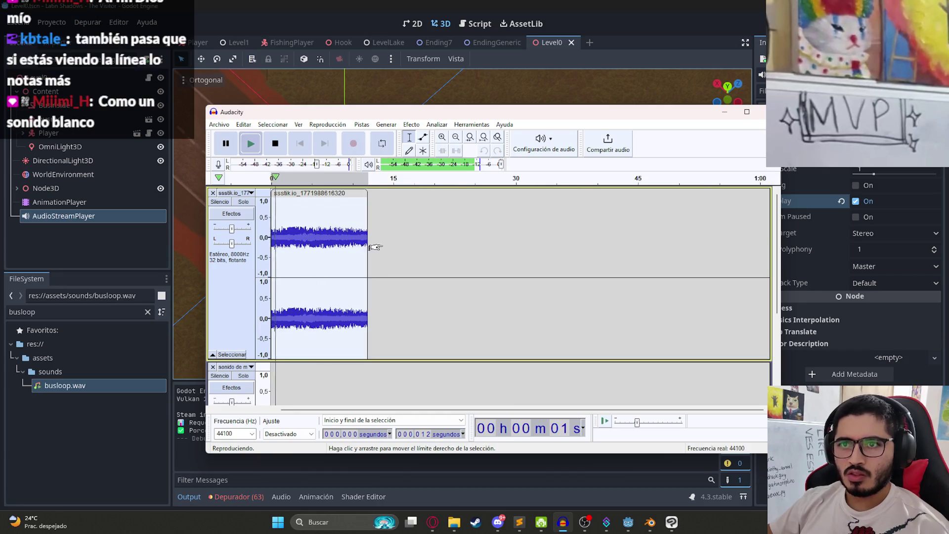
scroll(371, 252, "up", 7)
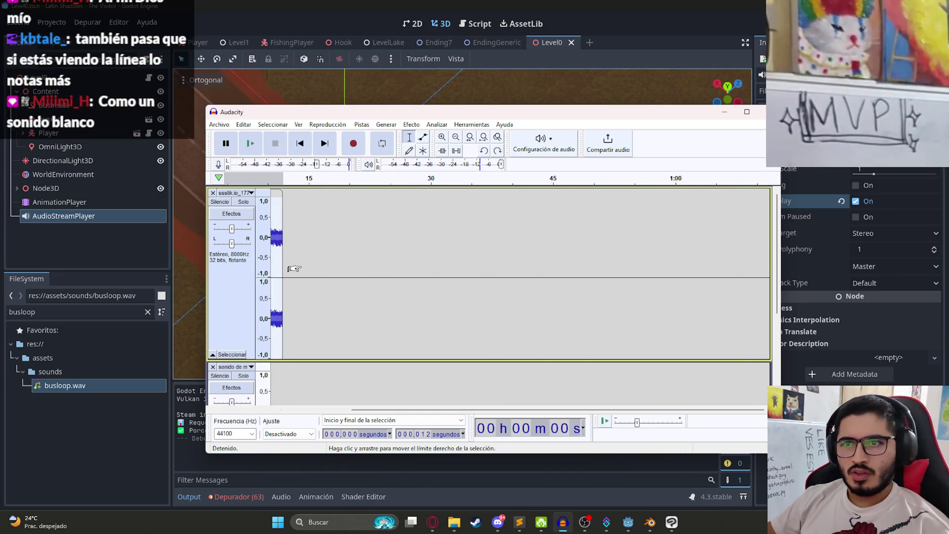
Cancel the Ctrl+S save warning and browse the Efecto menu before switching to the browser.
key("ctrl+s")
left_click(590, 306)
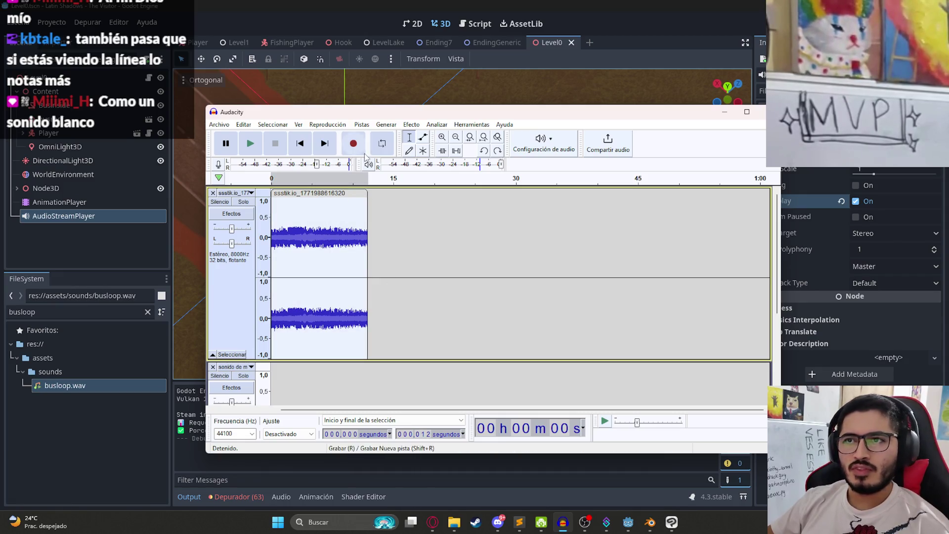
left_click(412, 126)
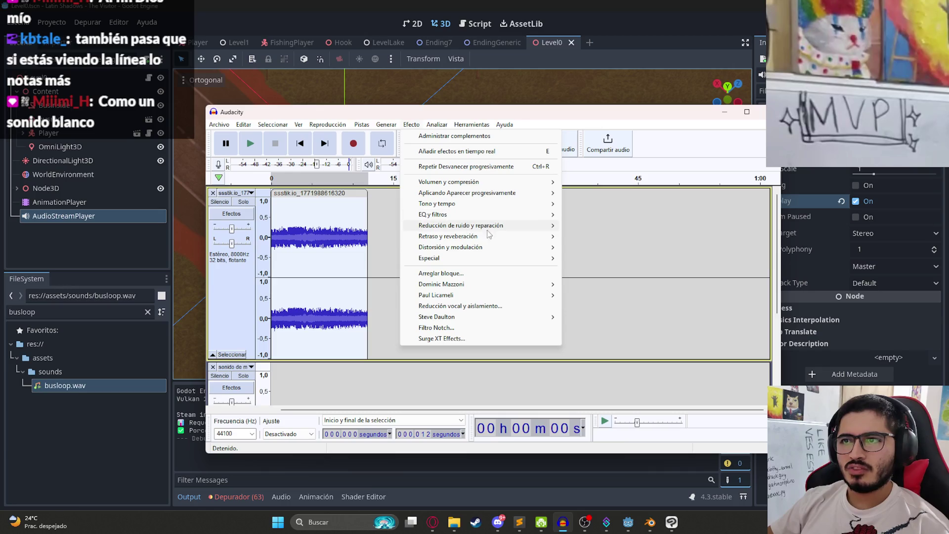
mouse_move(501, 203)
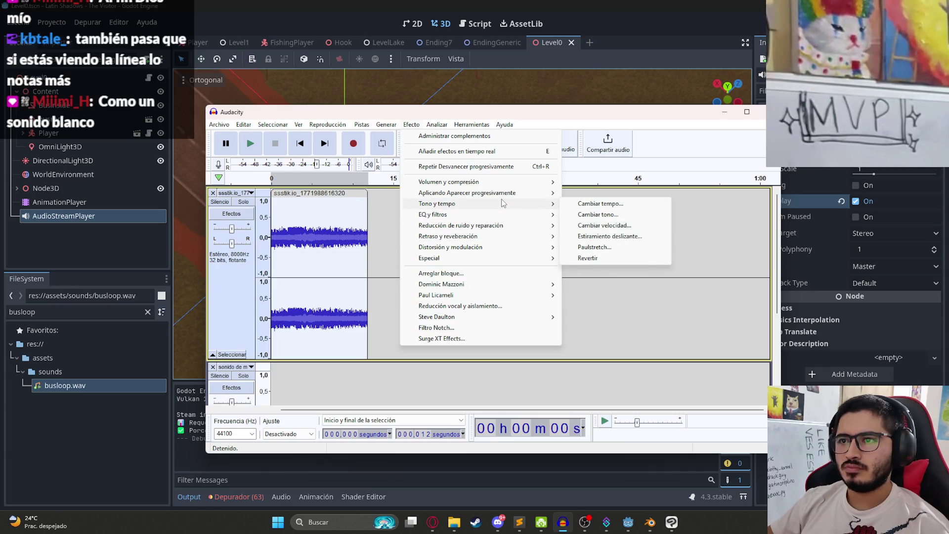
mouse_move(515, 224)
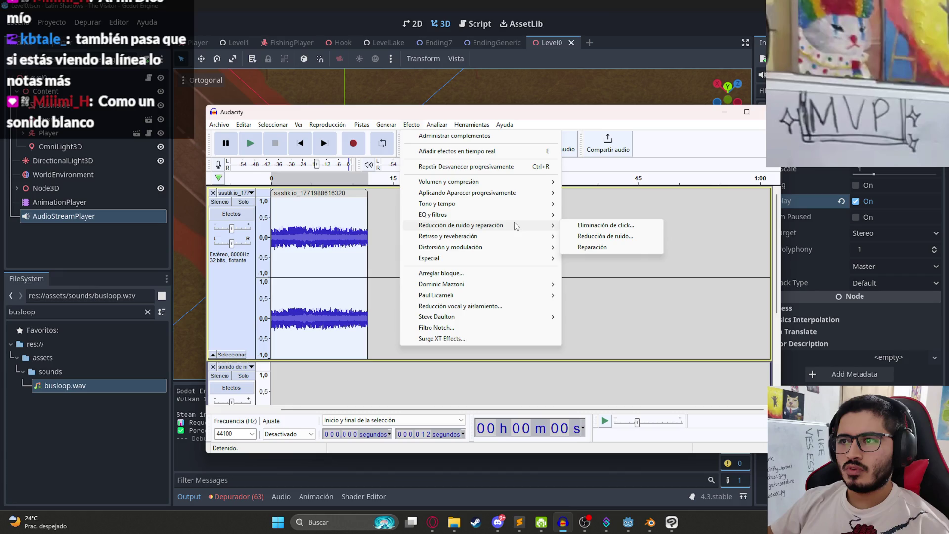
left_click(435, 524)
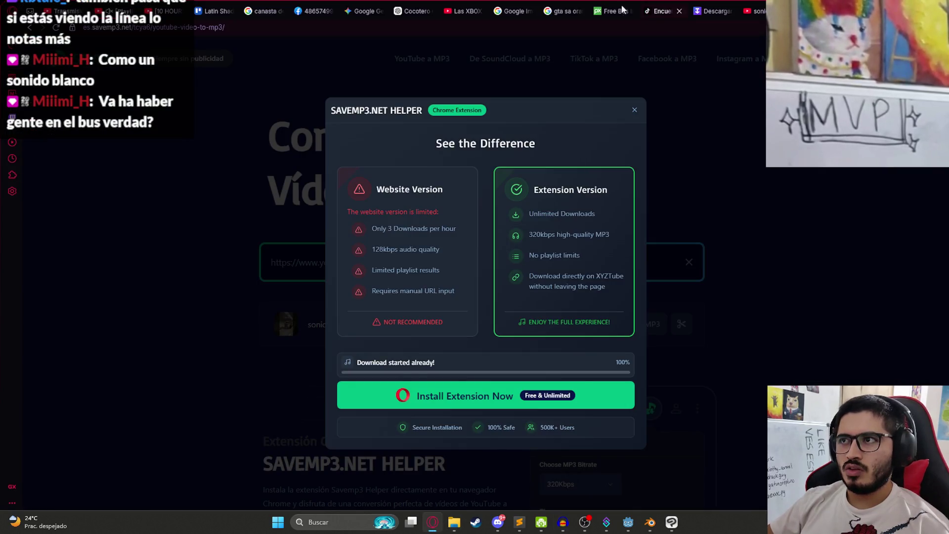
Start a new ChatGPT chat asking which Audacity effect makes a vehicle sound heard from inside.
left_click(415, 11)
left_click(35, 50)
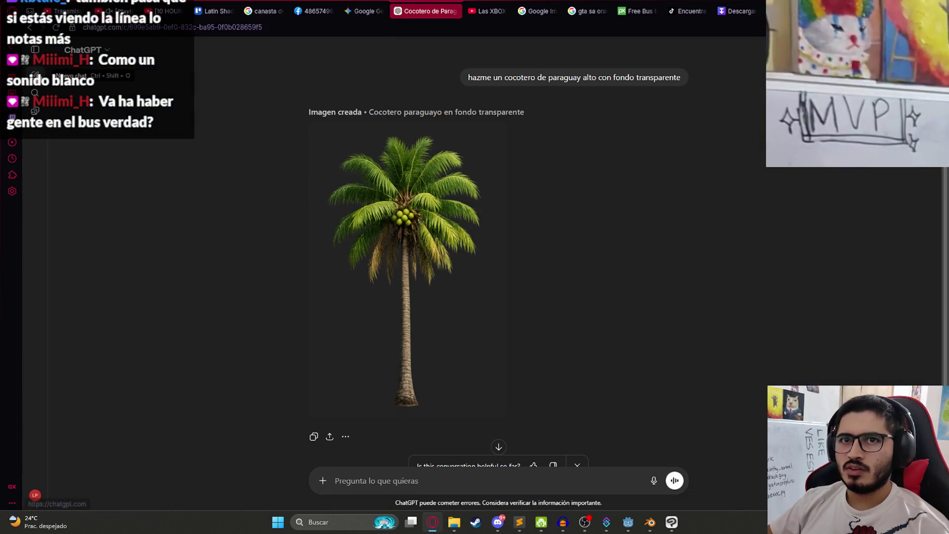
left_click(35, 75)
type("en")
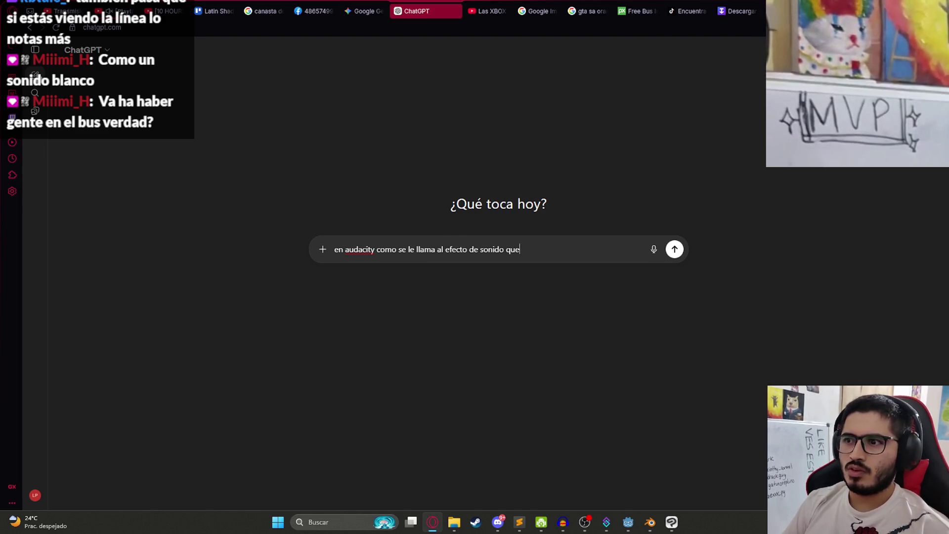
type("parece que estas adentro, por eje")
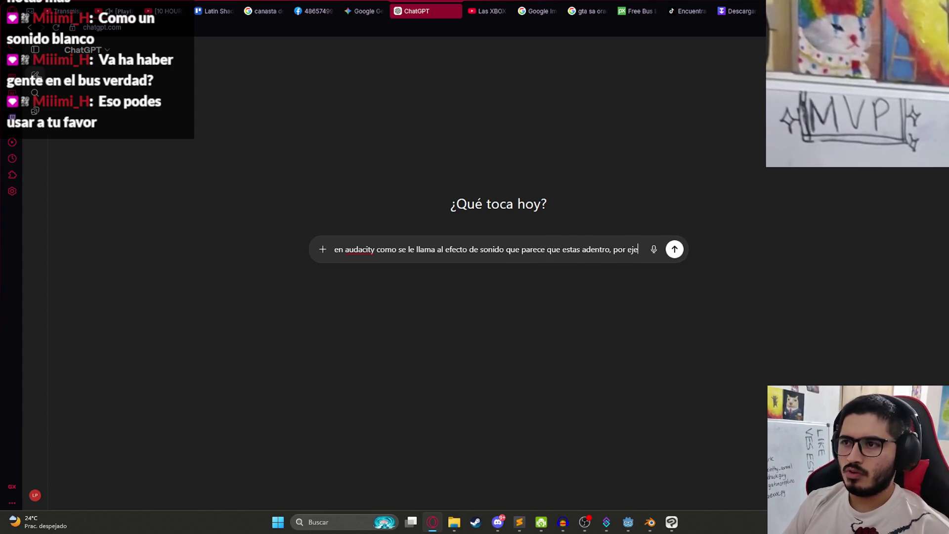
type("mplo sonido de")
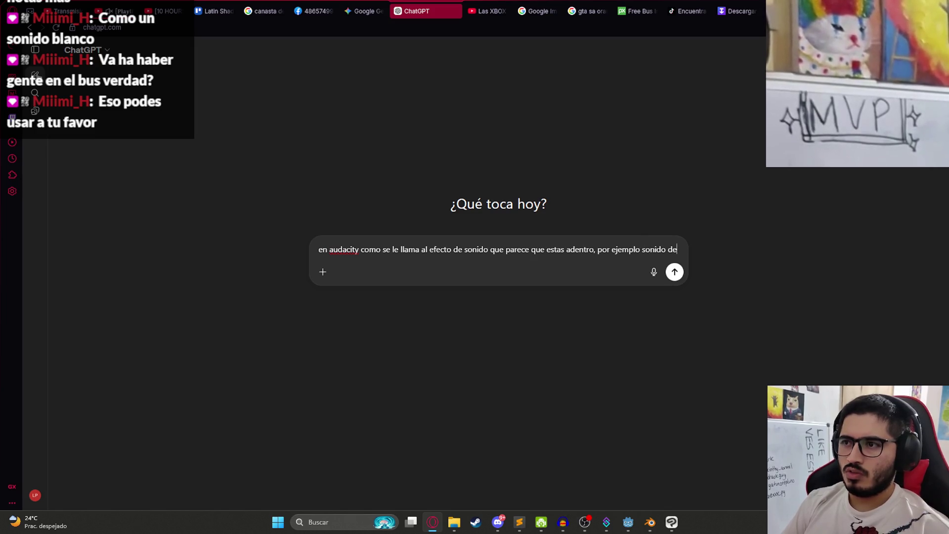
type(" vehiculo, pero convertirlo a que parezca que estamos dentro del vehicul")
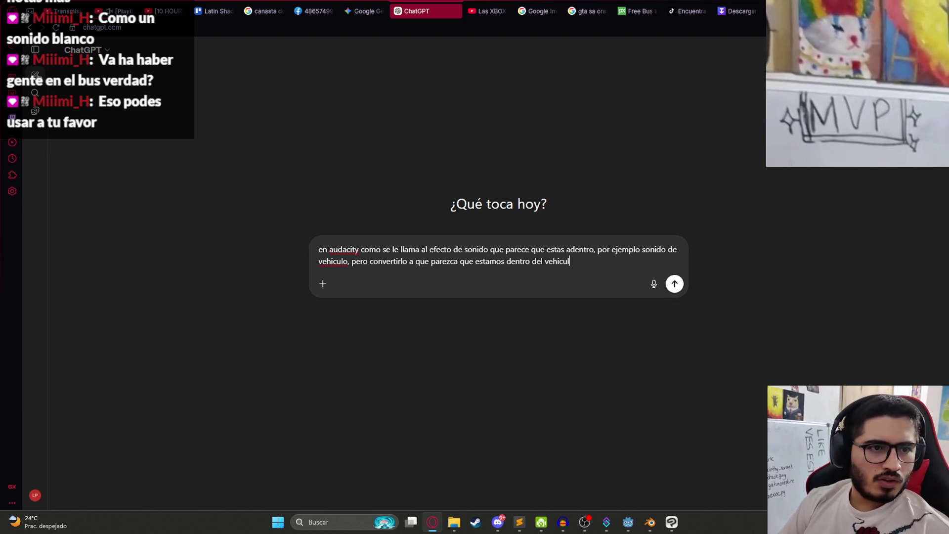
type("o")
key("Return")
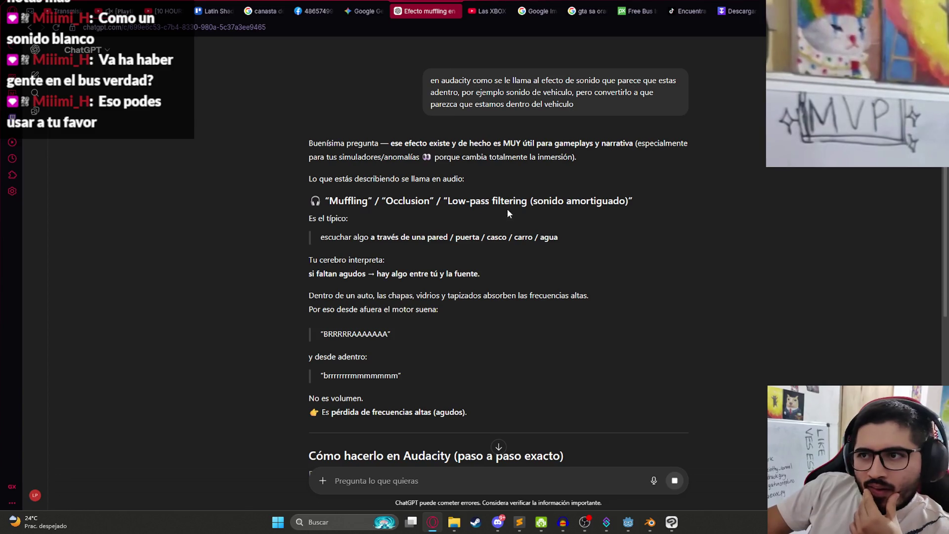
Highlight the Low-pass filtering term in the reply, then return to Audacity.
left_click_drag(443, 202, 528, 201)
left_click(587, 266)
left_click_drag(446, 201, 638, 218)
left_click(593, 297)
mouse_move(557, 527)
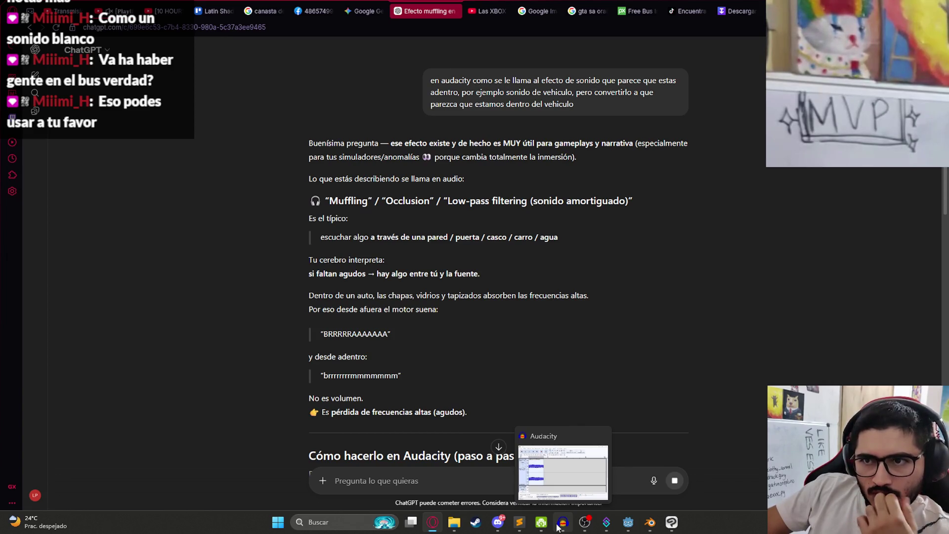
scroll(486, 307, "down", 6)
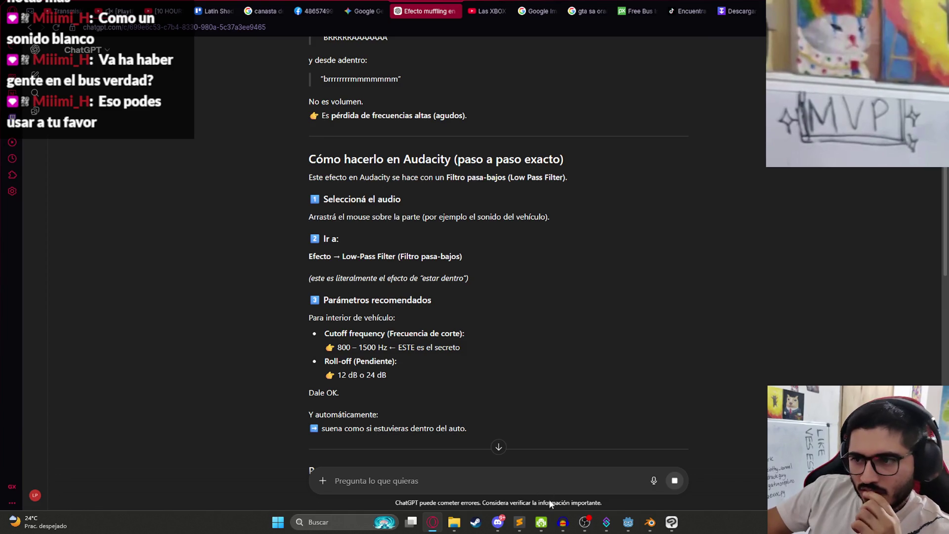
left_click(564, 523)
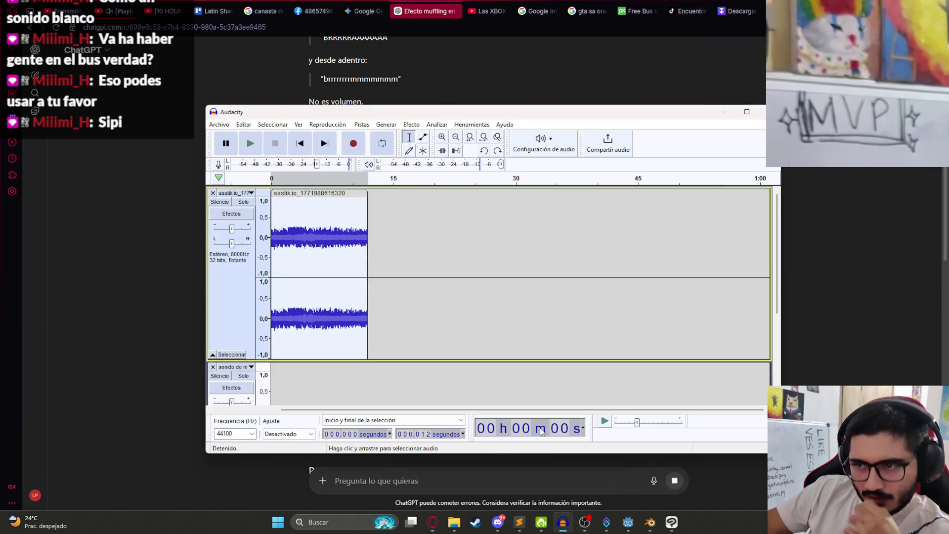
Snip a screenshot of Audacity's open Efecto menu with Win+Shift+S.
left_click(412, 124)
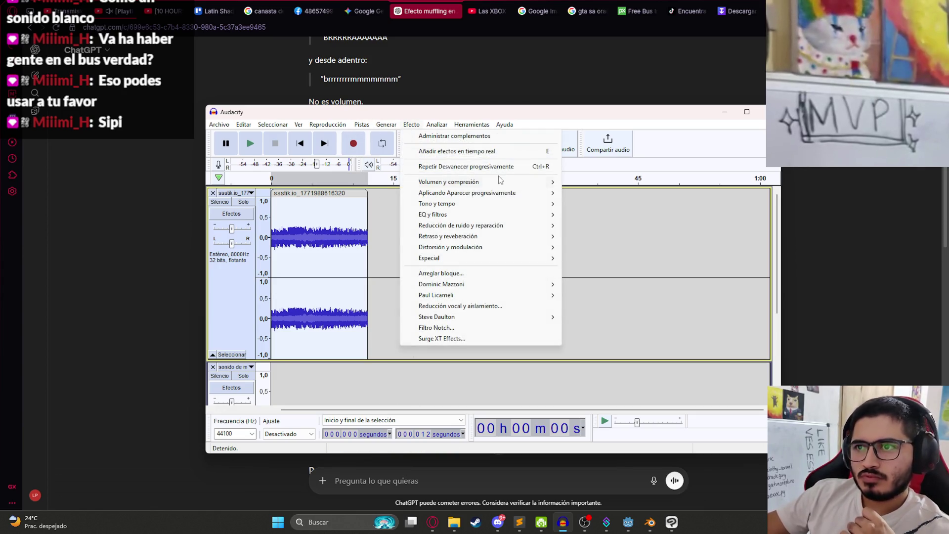
mouse_move(515, 225)
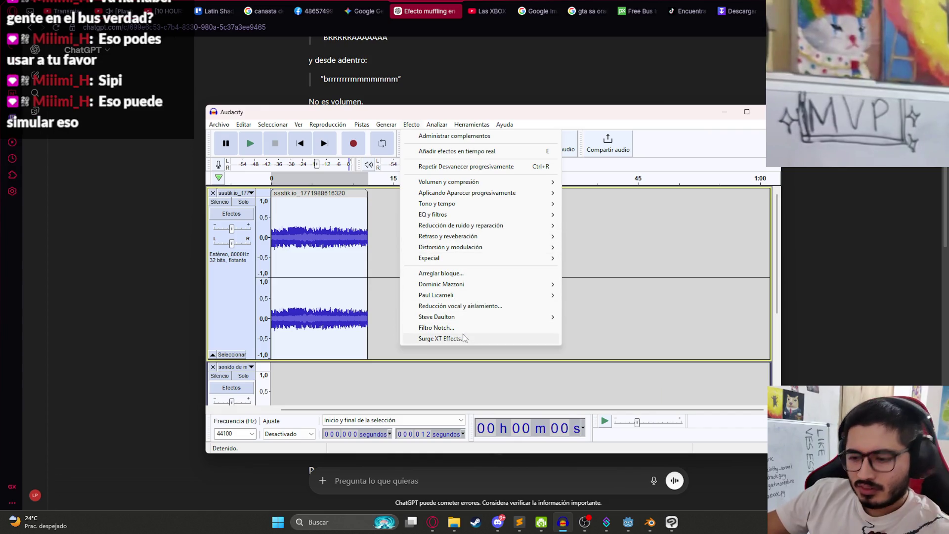
key("super+shift+s")
left_click_drag(388, 115, 560, 359)
left_click(111, 354)
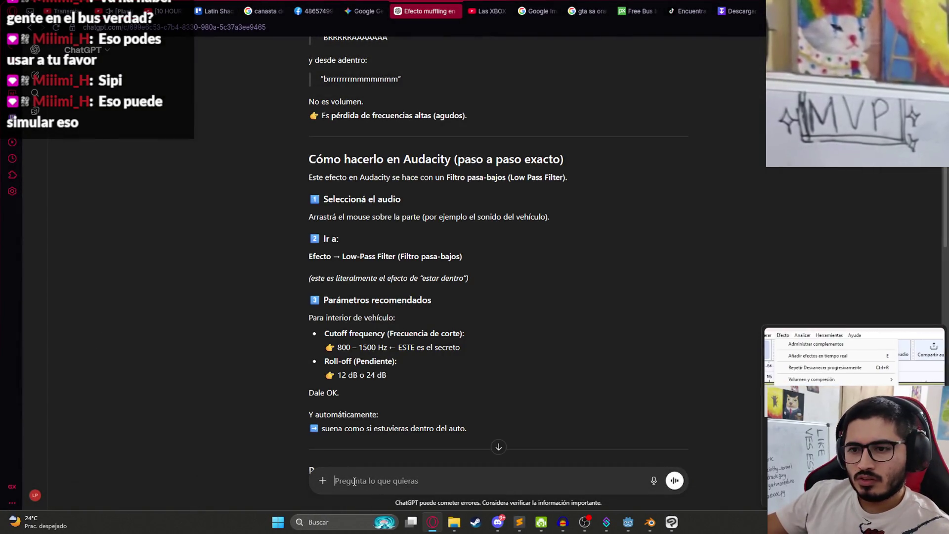
Send 'donde esta el low pass filter?' with the pasted screenshot, checking Audacity's effects list meanwhile.
key("ctrl+v")
type("do")
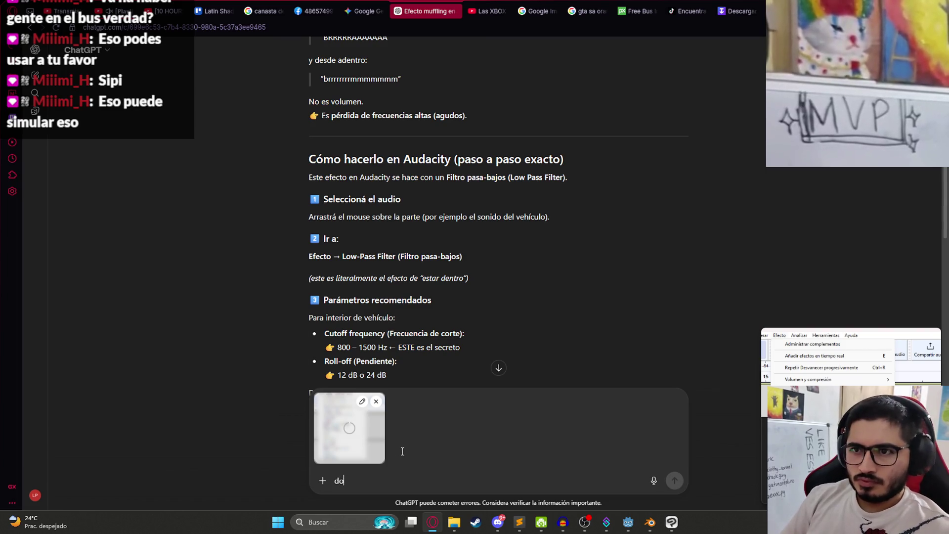
type("nde esta el low pas")
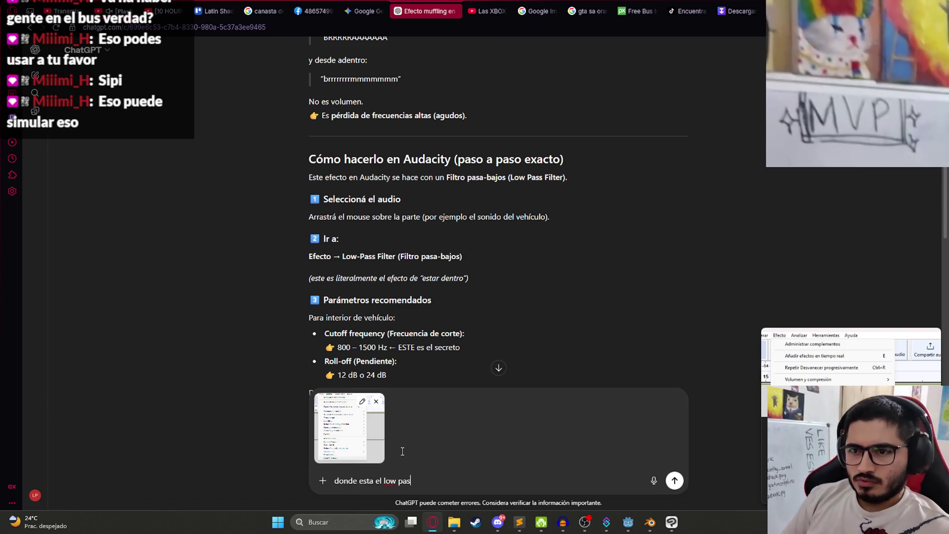
type("s filter?")
key("Return")
key("alt+Tab")
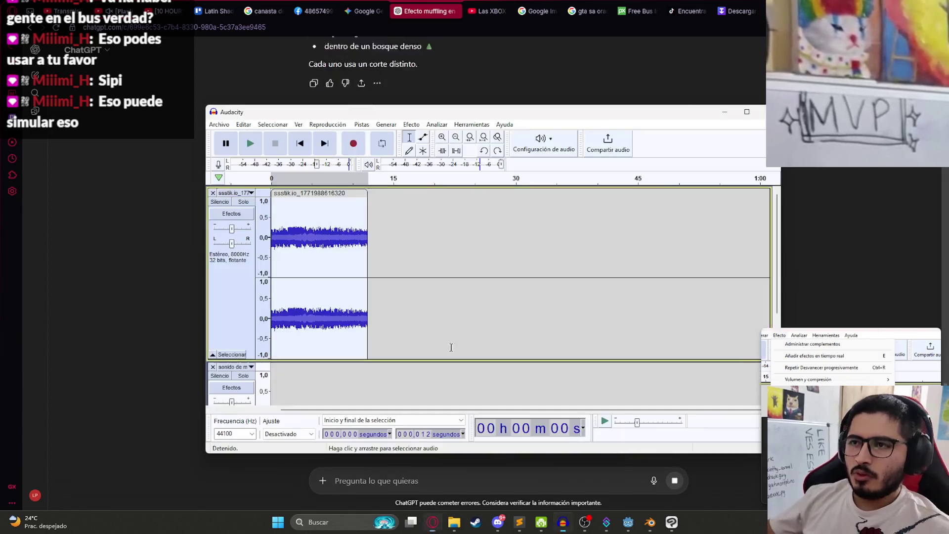
left_click(412, 125)
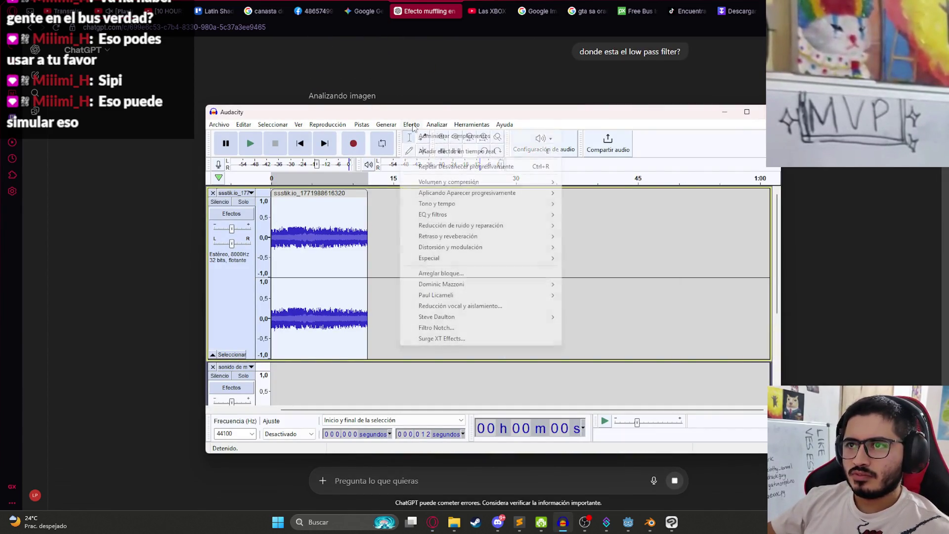
mouse_move(469, 214)
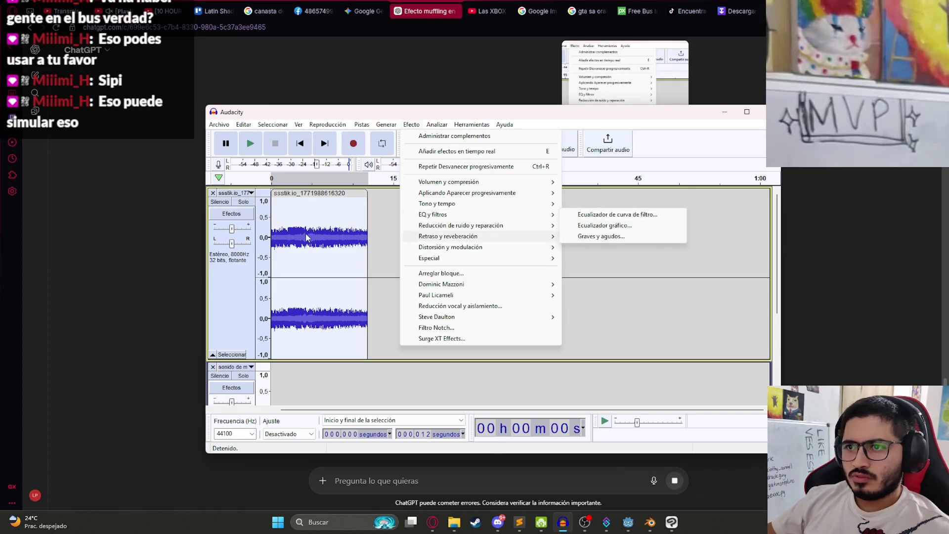
left_click(113, 247)
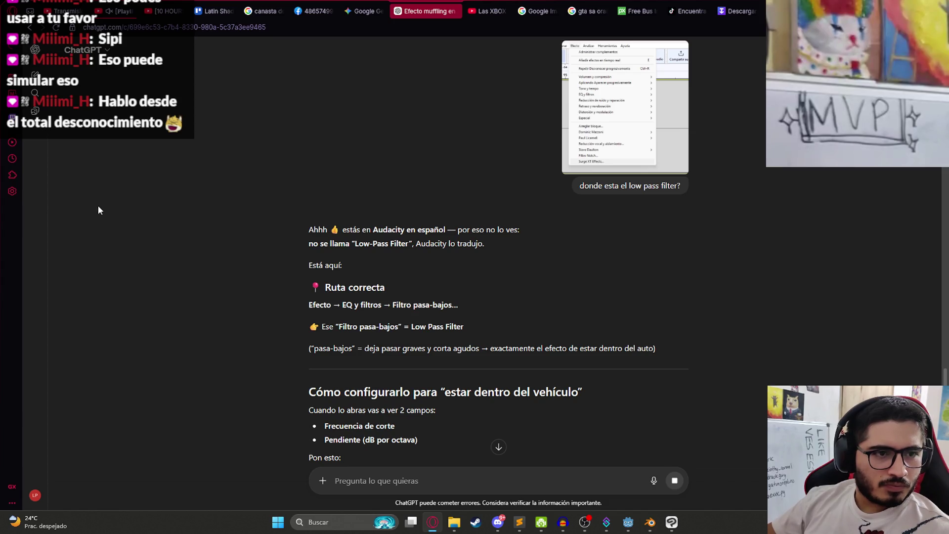
Read the reply's Efecto → EQ y filtros route to the 1200 Hz, 24 dB/octave low-pass filter.
scroll(563, 229, "up", 2)
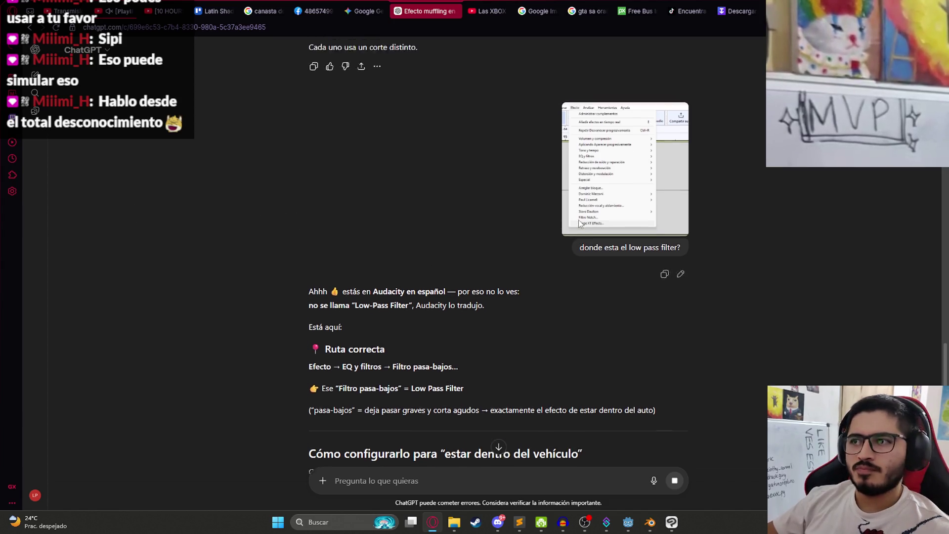
scroll(547, 227, "down", 7)
scroll(556, 226, "up", 5)
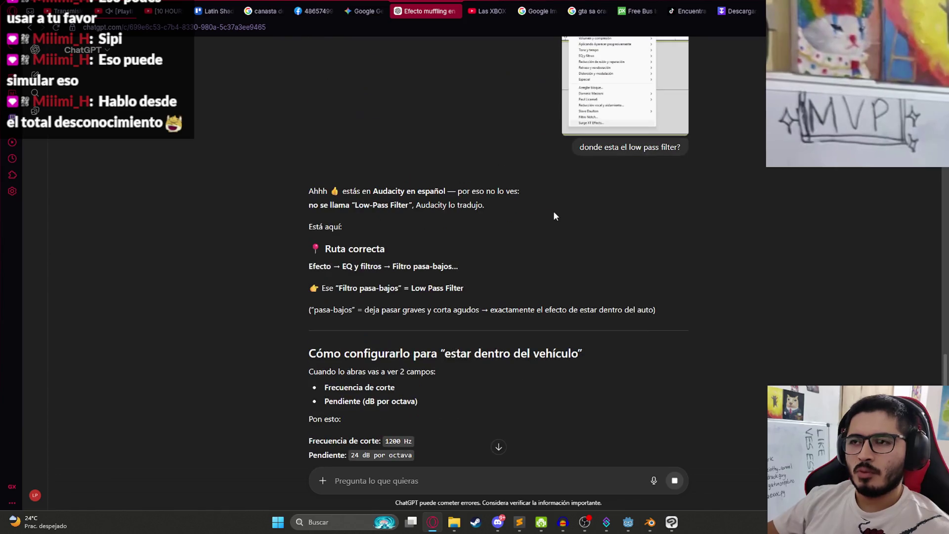
scroll(528, 206, "down", 6)
scroll(440, 193, "up", 2)
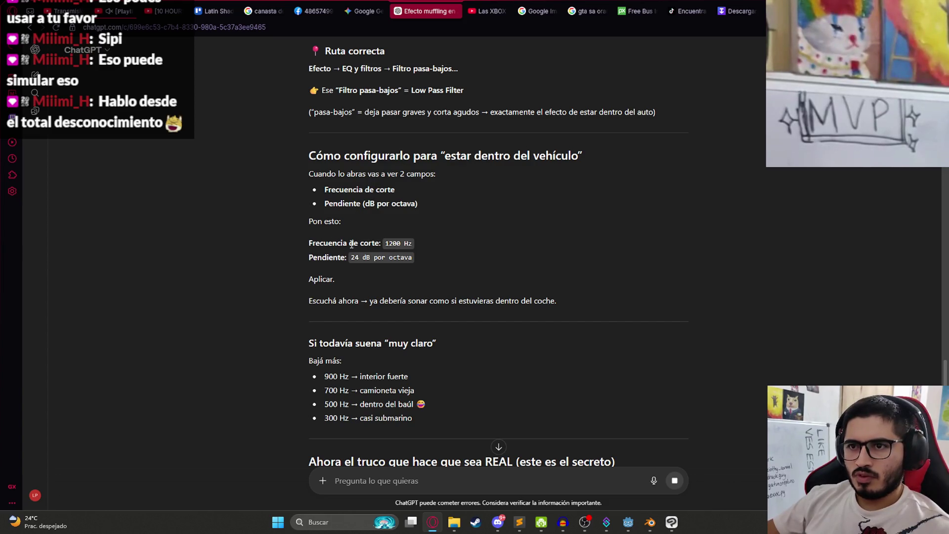
scroll(348, 242, "down", 5)
scroll(349, 225, "down", 1)
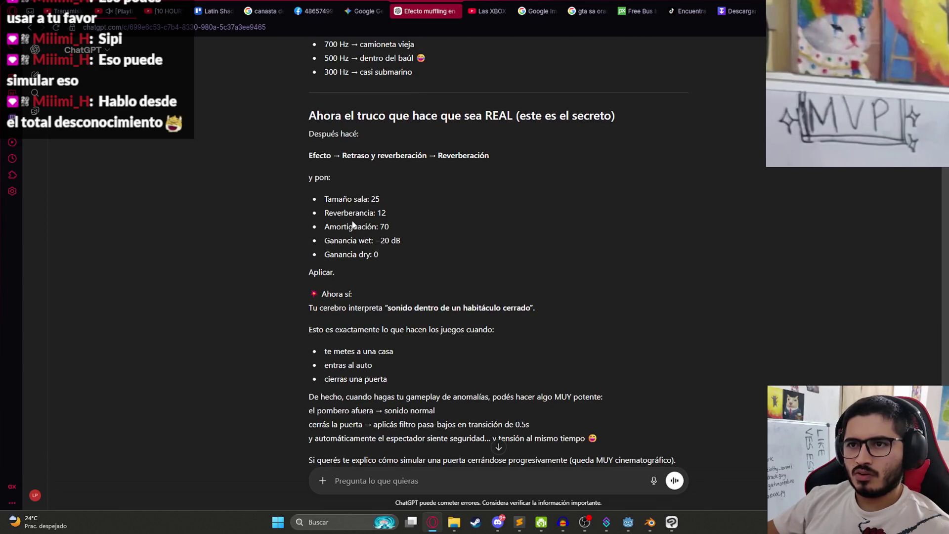
left_click_drag(366, 168, 547, 164)
left_click(555, 221)
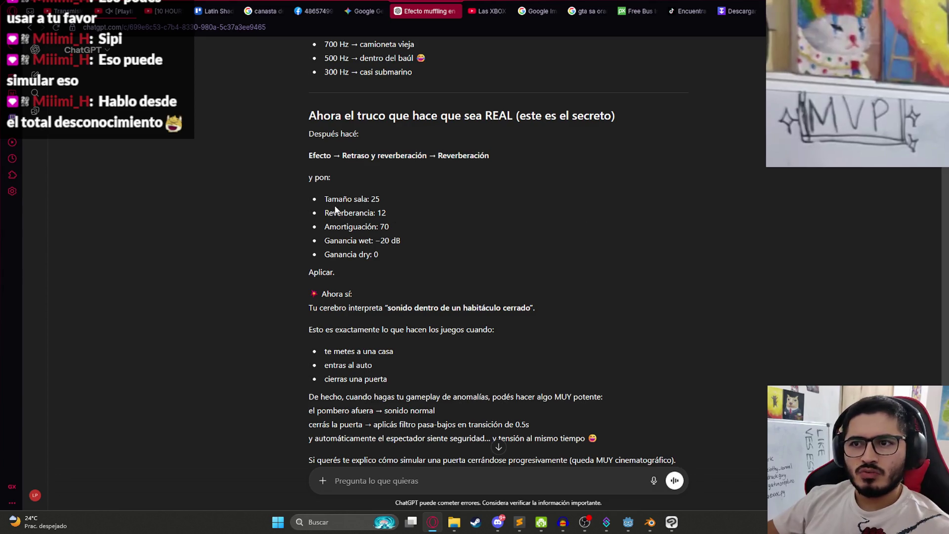
scroll(346, 212, "down", 2)
scroll(522, 253, "up", 13)
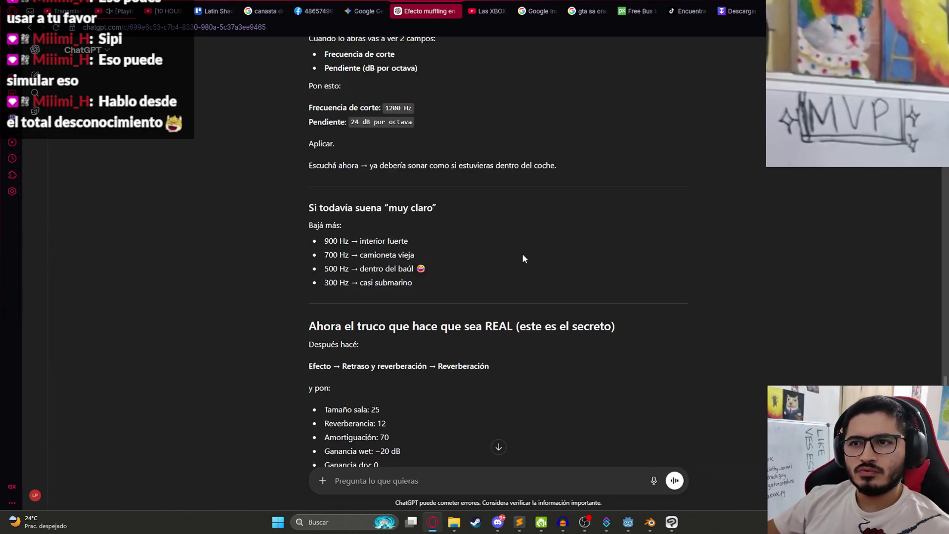
scroll(520, 254, "down", 1)
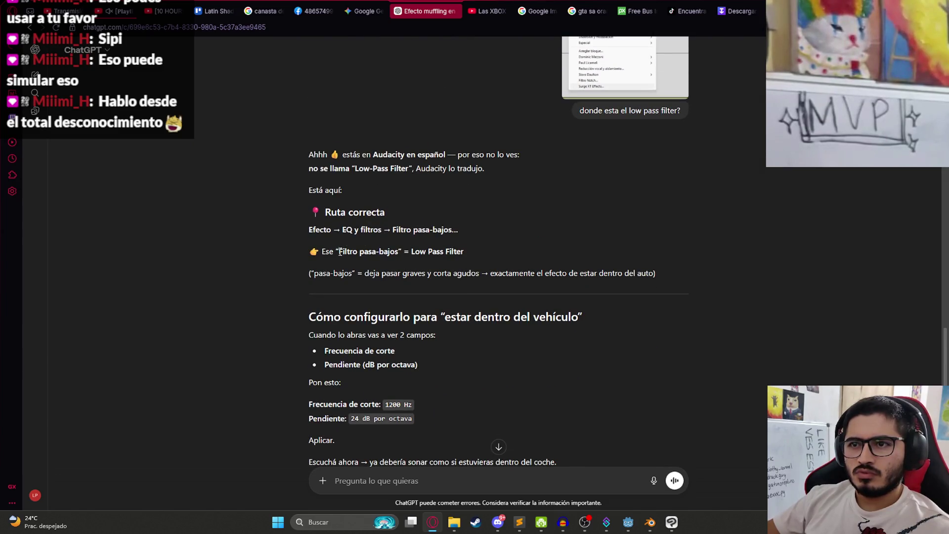
key("alt+Tab")
Apply the Ecualizador de curva de filtro from EQ y filtros to the engine track.
left_click(411, 124)
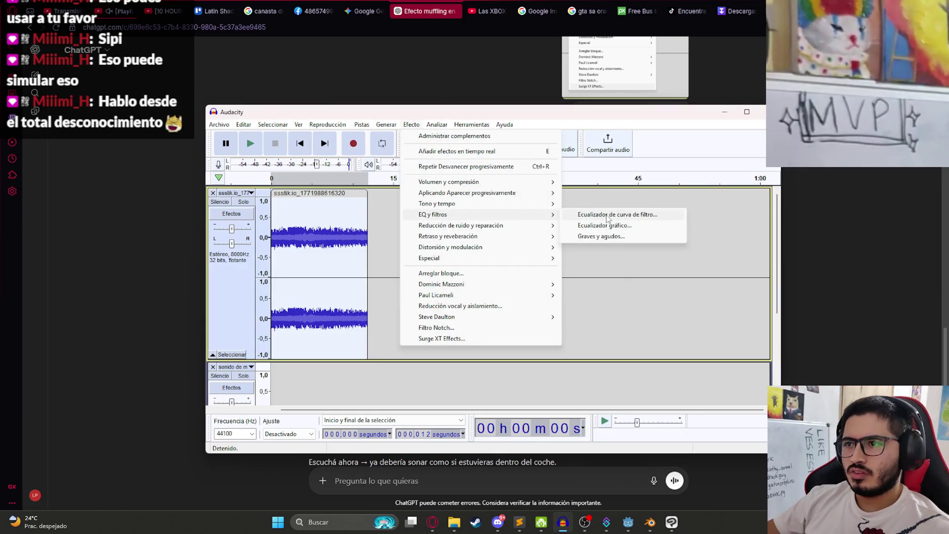
left_click(277, 470)
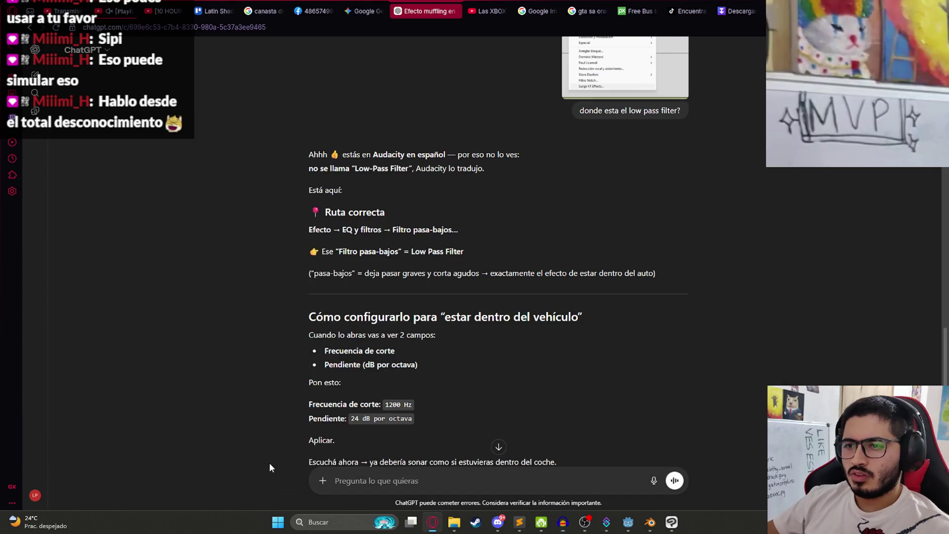
key("alt+Tab")
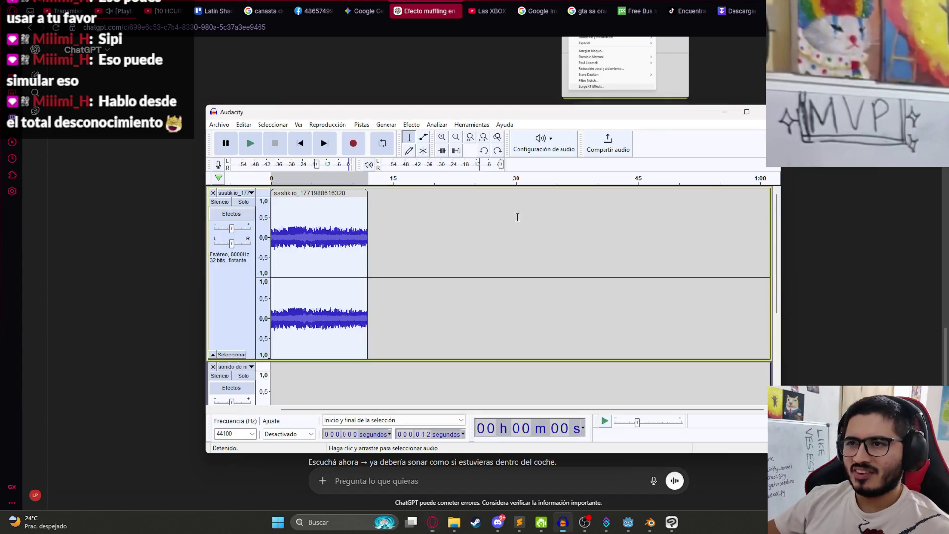
left_click(416, 128)
mouse_move(504, 215)
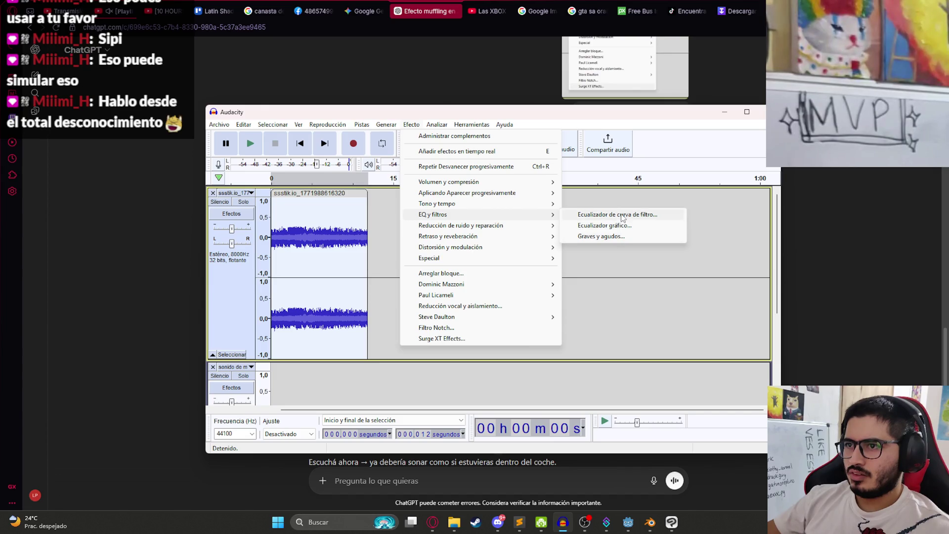
left_click(623, 217)
left_click(690, 183)
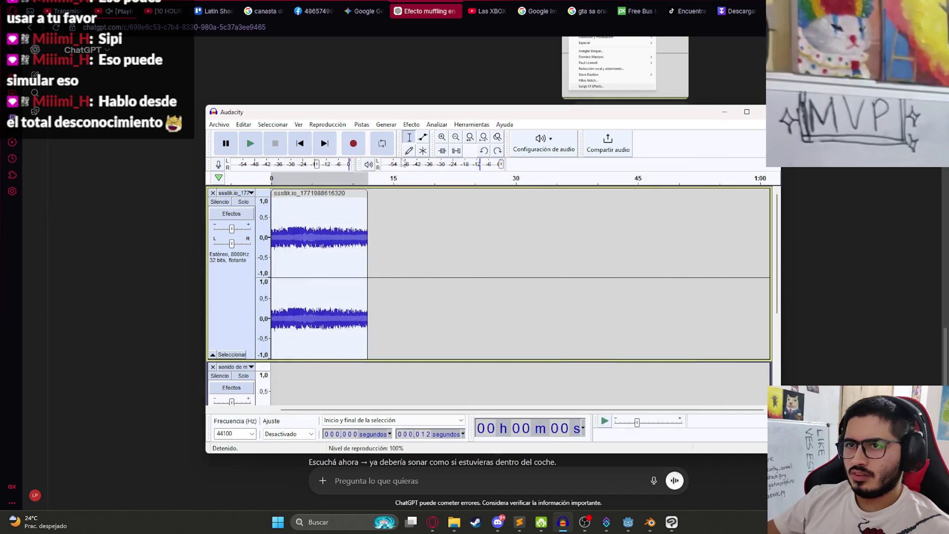
Open the Graves y agudos bass and treble effect.
left_click(411, 125)
mouse_move(500, 214)
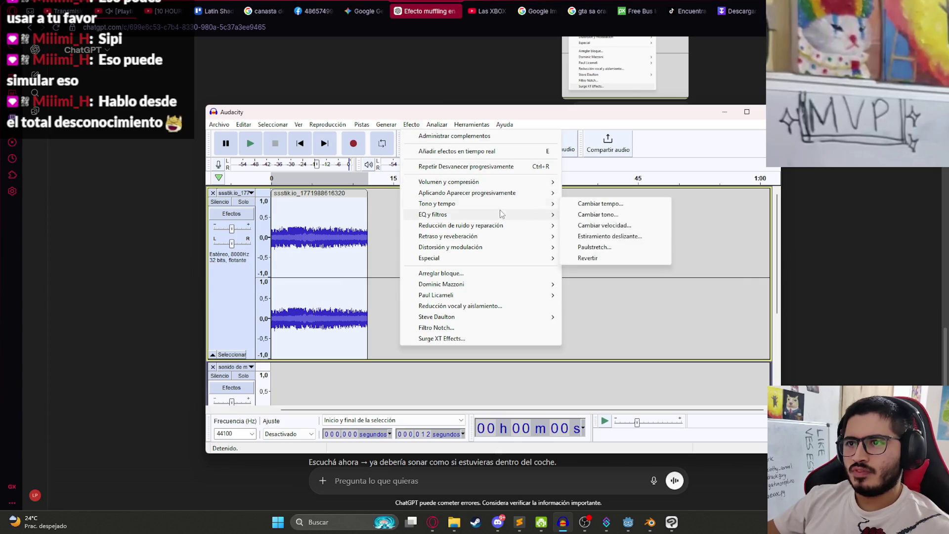
left_click(611, 236)
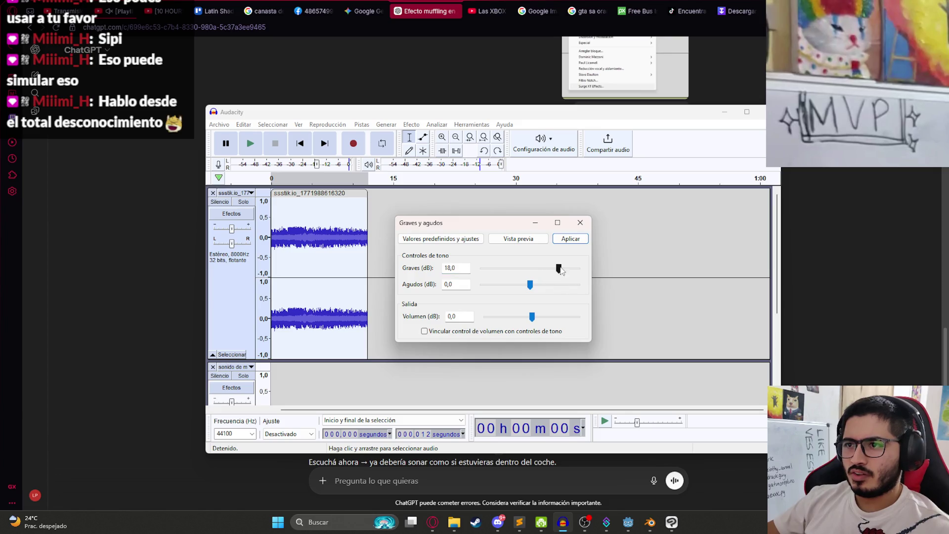
Preview several bass boost and treble cut amounts on the engine loop.
left_click(519, 239)
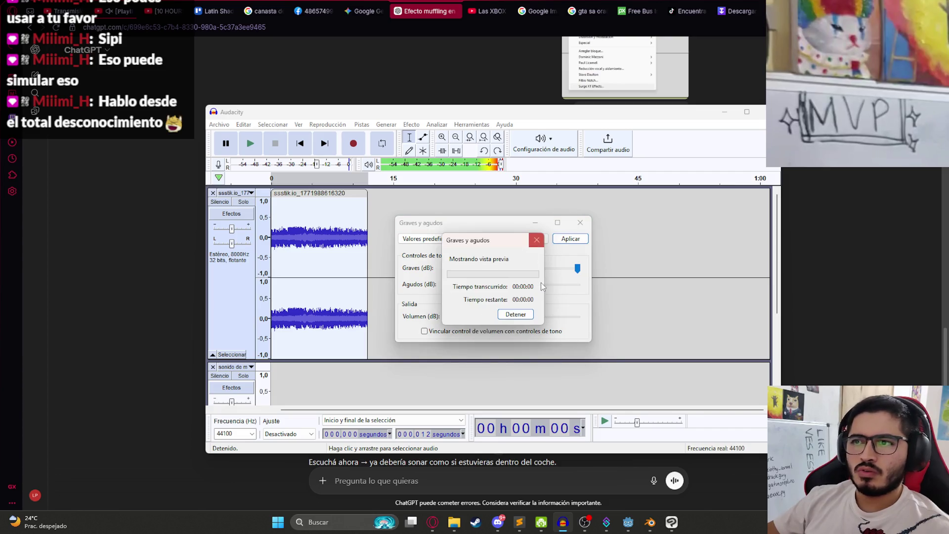
left_click(534, 244)
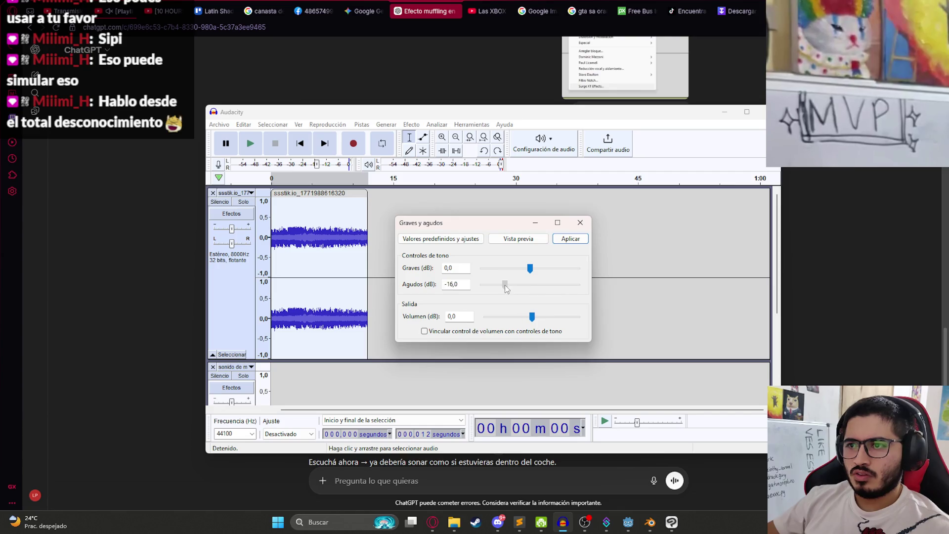
left_click(518, 239)
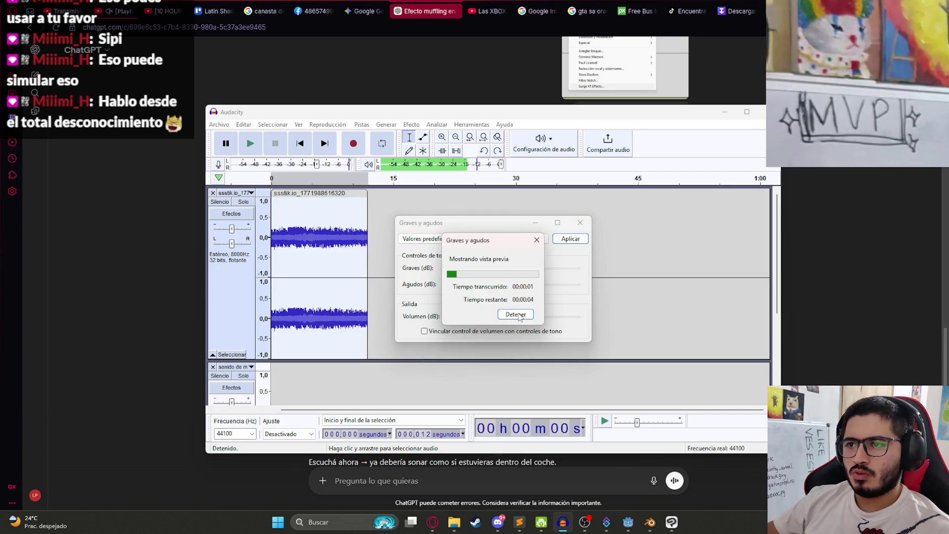
left_click(536, 241)
left_click(530, 268)
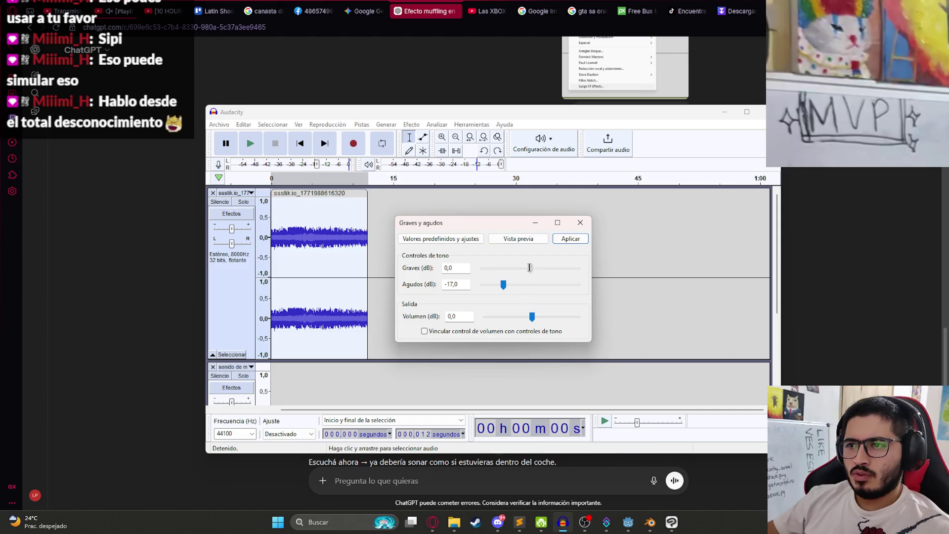
left_click(532, 241)
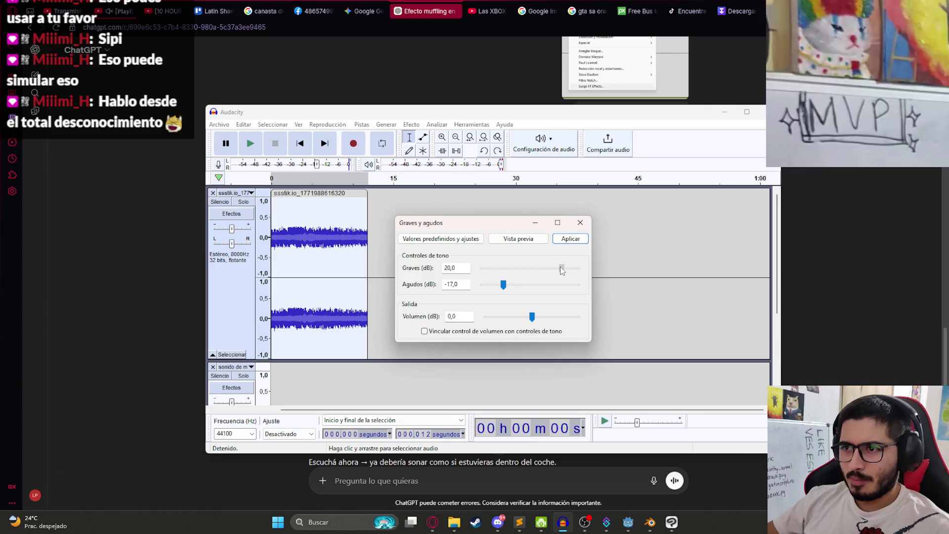
left_click(533, 240)
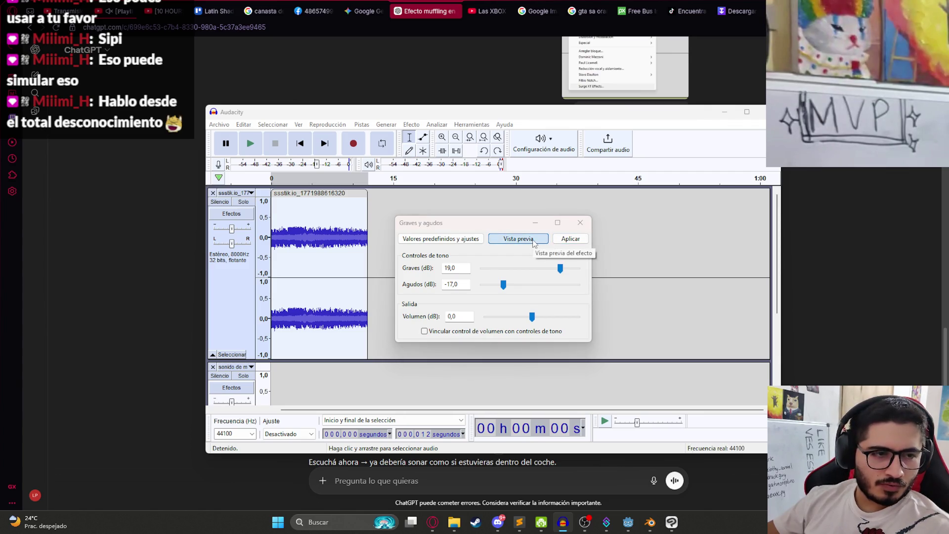
left_click(537, 241)
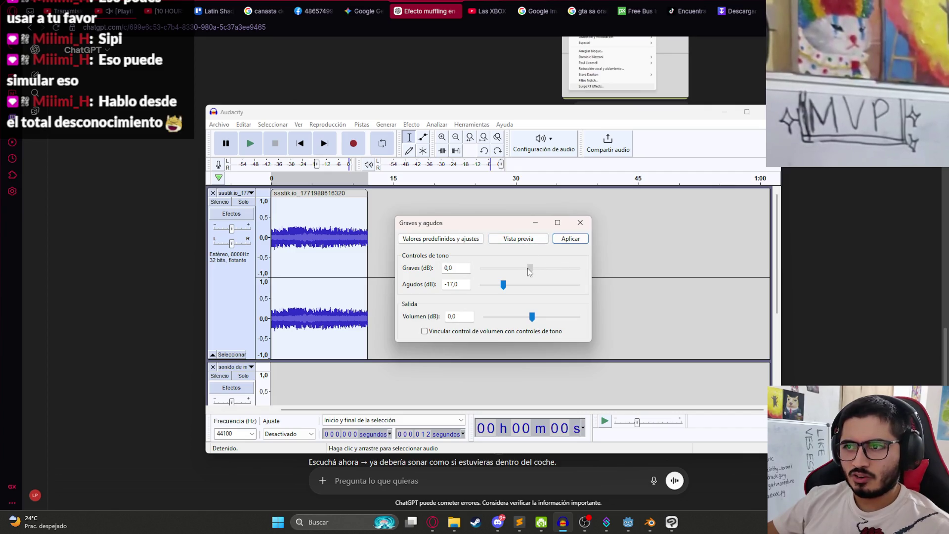
left_click(523, 244)
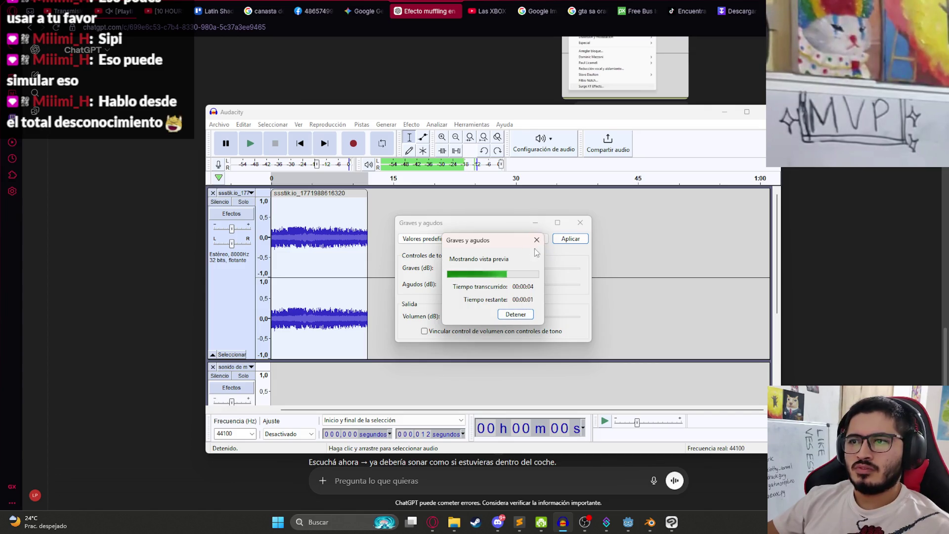
left_click(537, 241)
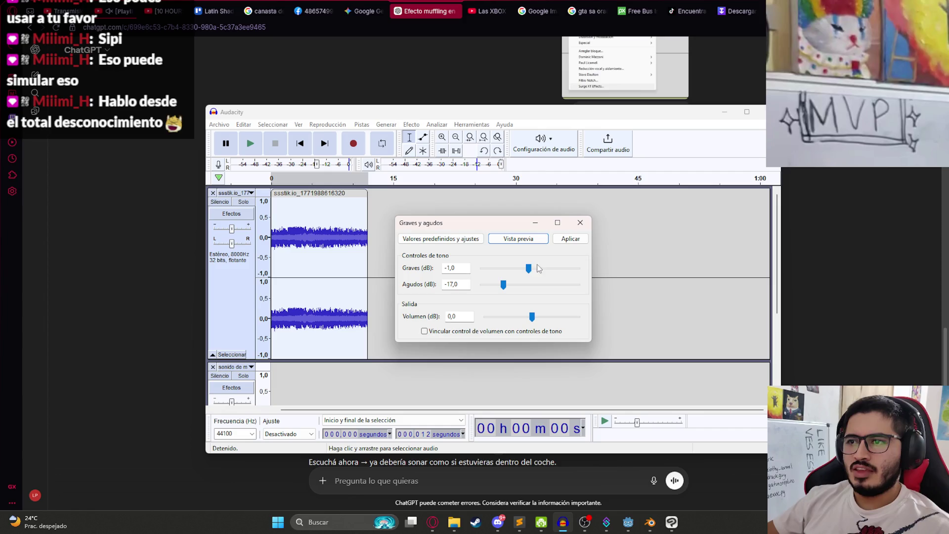
Apply the bass and treble effect with about 21 dB bass and -17 dB treble.
left_click(521, 244)
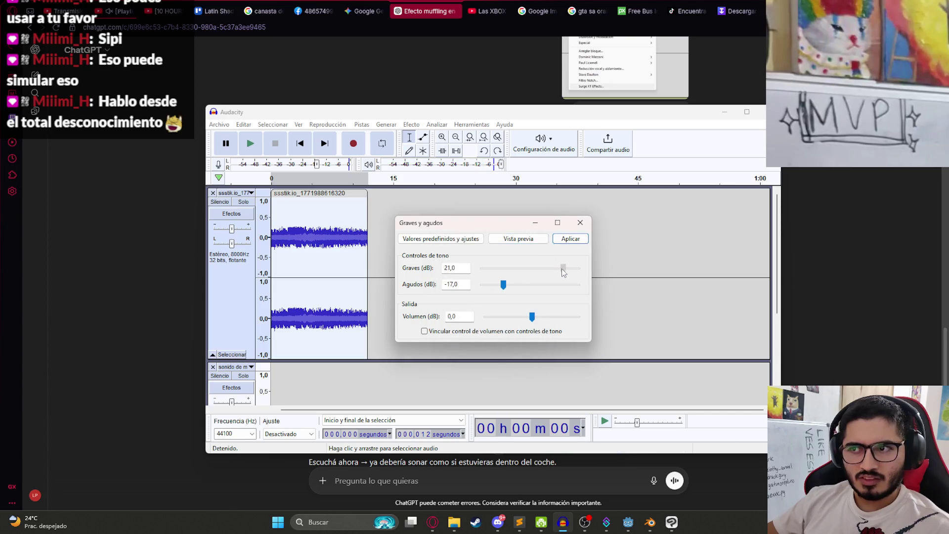
left_click(564, 240)
left_click(362, 124)
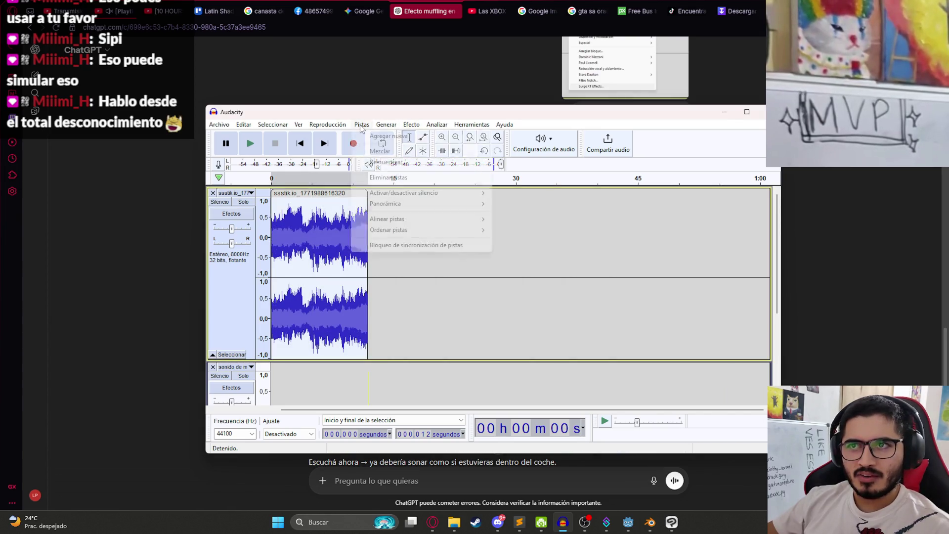
Resample the bus track to 8000 Hz.
left_click(397, 163)
type("8000")
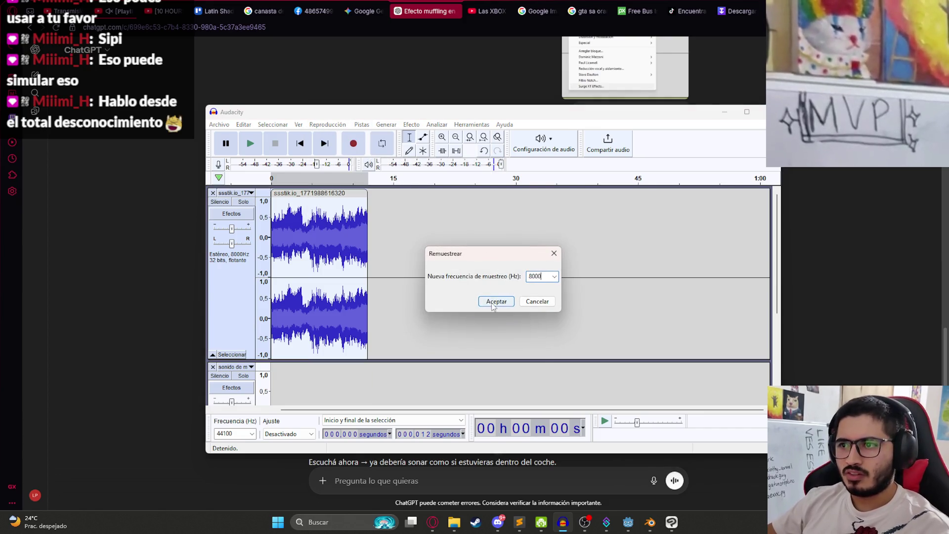
left_click(496, 301)
Amplify the clip by -8.2 dB after previewing the quieter result.
left_click(362, 125)
left_click(412, 124)
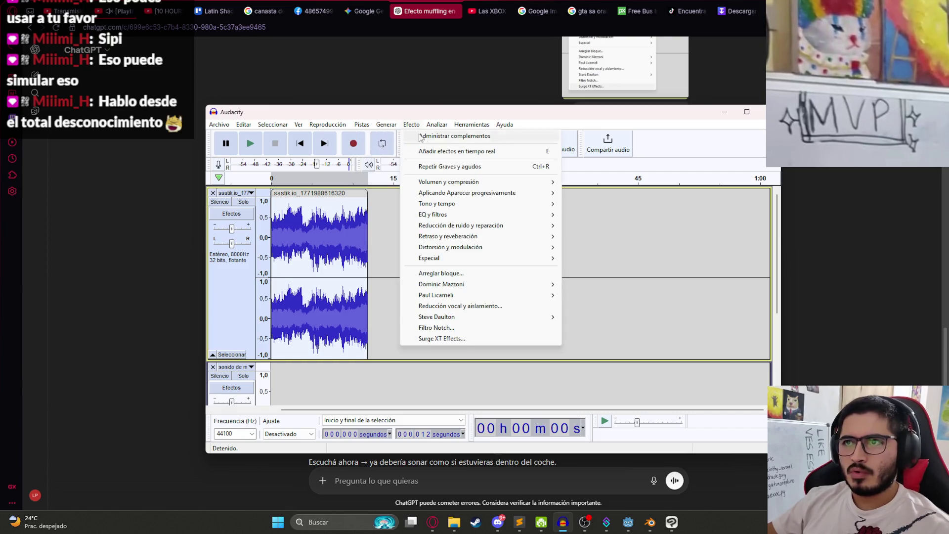
mouse_move(544, 182)
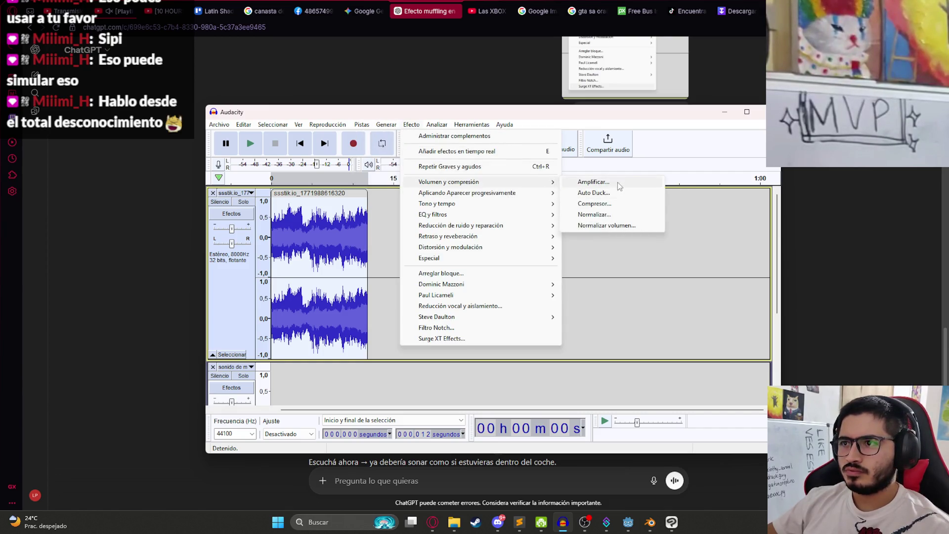
left_click(594, 182)
left_click_drag(499, 290, 479, 290)
left_click(518, 254)
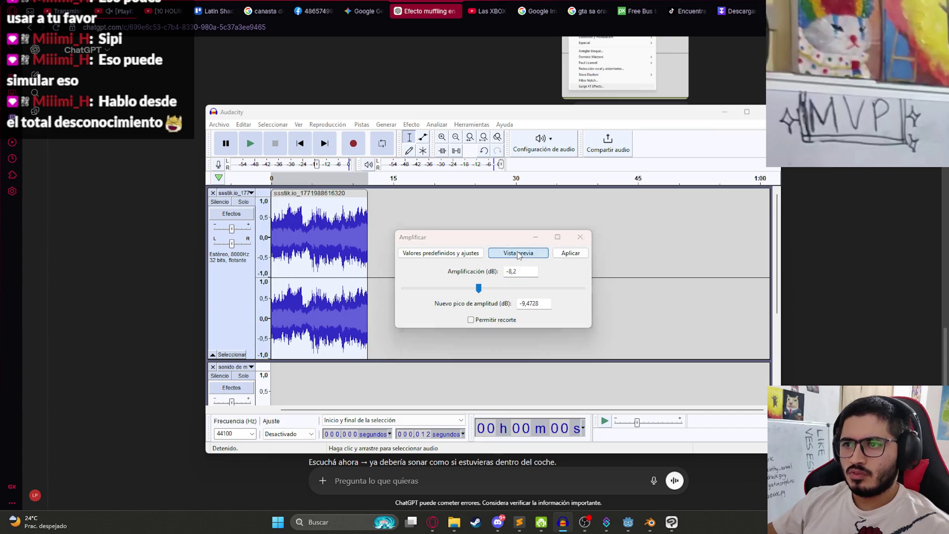
left_click(518, 254)
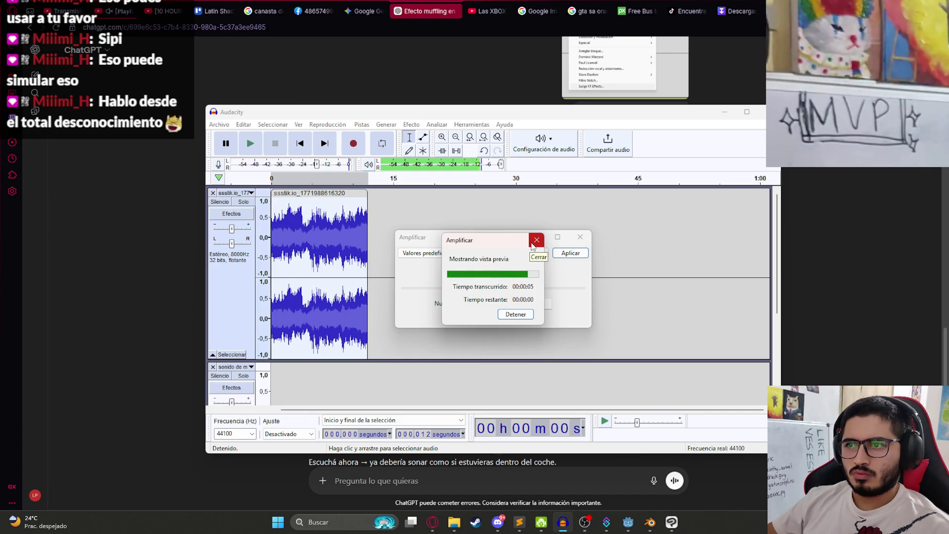
left_click(534, 243)
left_click(571, 253)
left_click(219, 124)
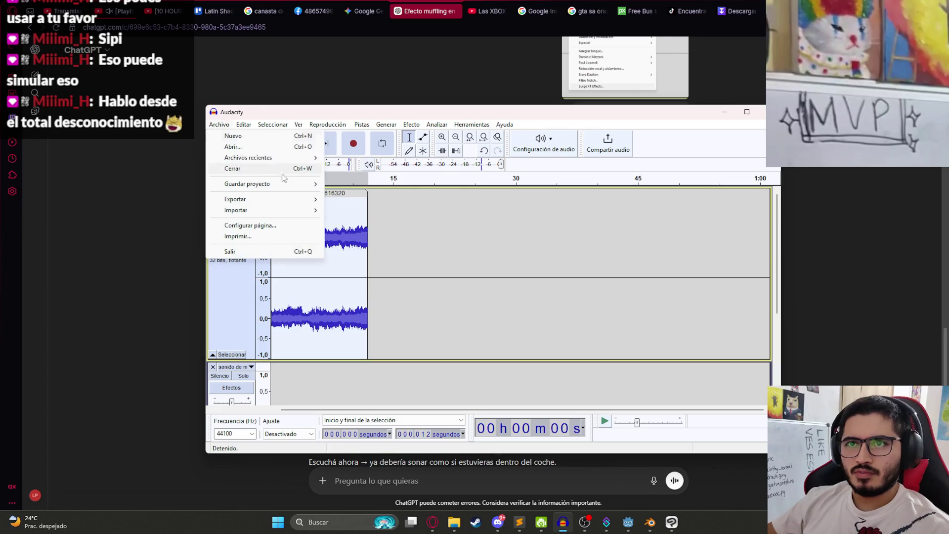
Export as WAV over busloop.wav in the sounds folder, accepting the overwrite, then switch to Godot.
mouse_move(297, 199)
left_click(346, 221)
left_click(626, 138)
left_click(219, 124)
mouse_move(297, 199)
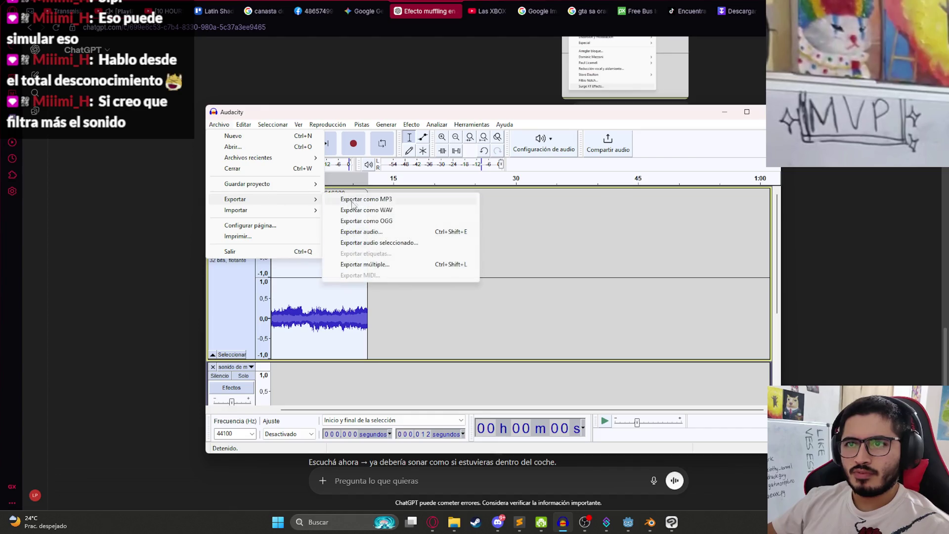
left_click(353, 210)
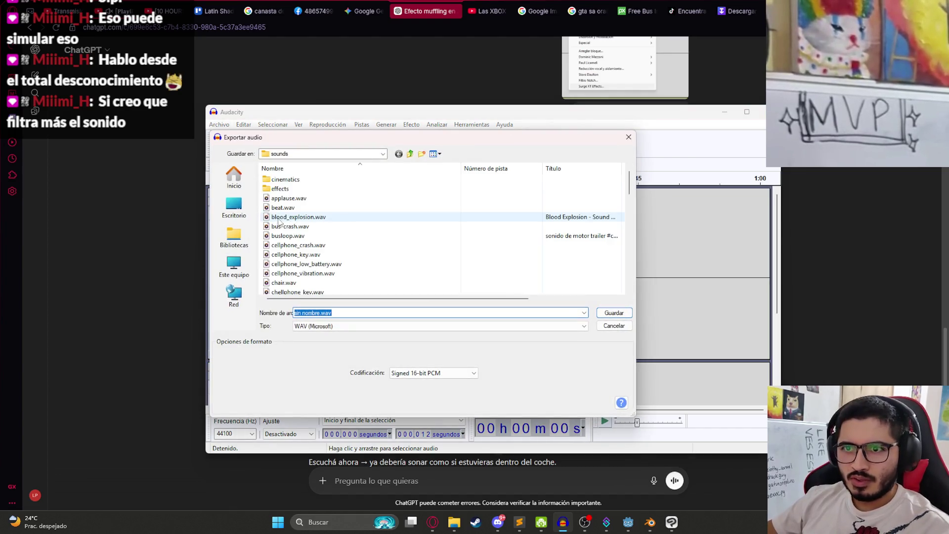
double_click(388, 235)
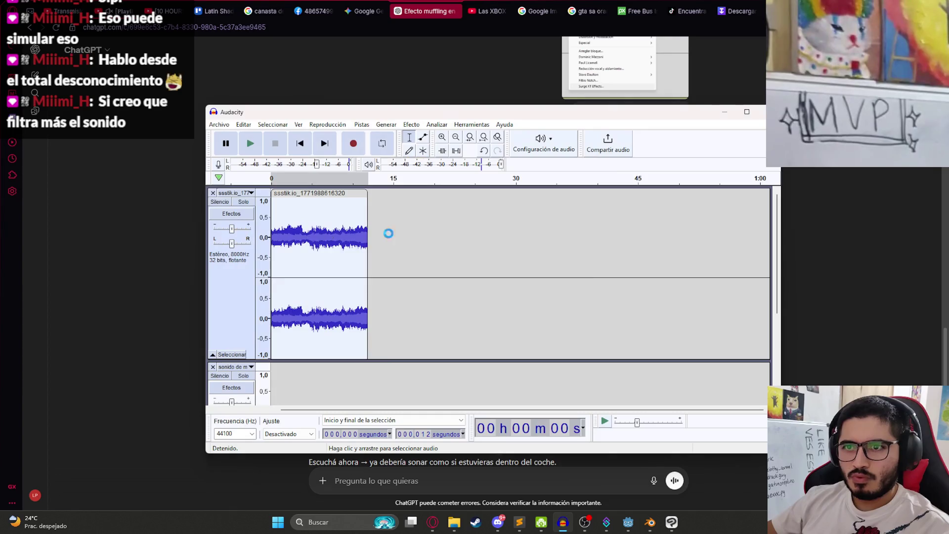
left_click(570, 283)
left_click(527, 303)
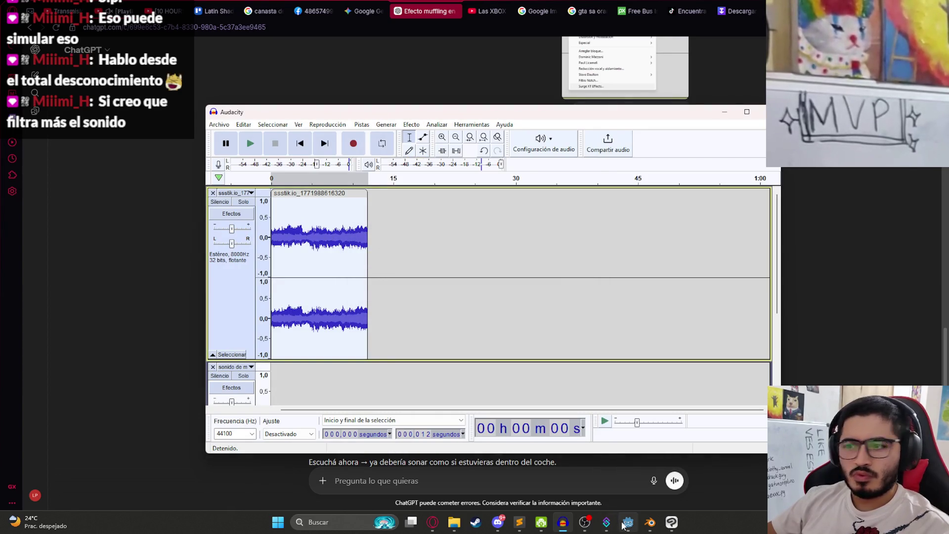
left_click(626, 523)
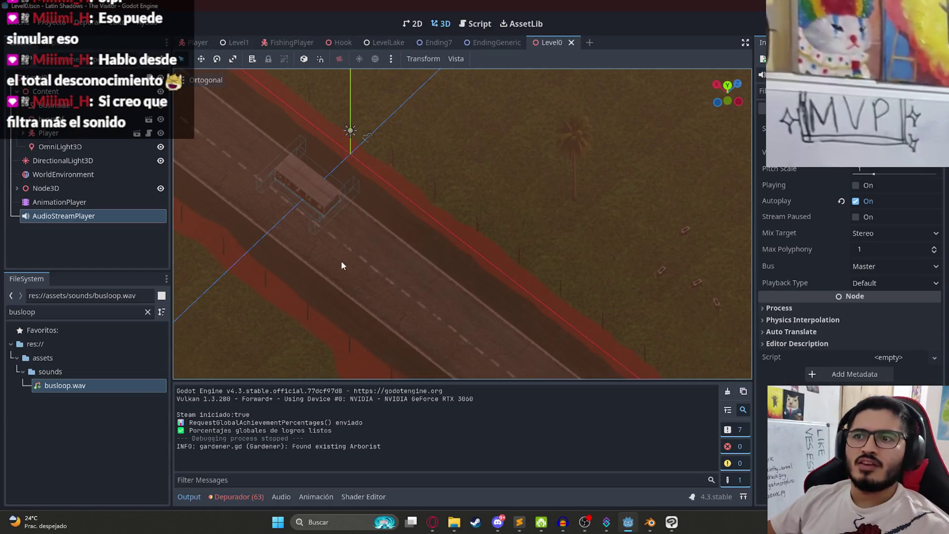
Play-test the Level0 scene to hear the muffled engine loop, then quit back to the editor.
left_click_drag(341, 261, 510, 150)
right_click(546, 43)
left_click(584, 126)
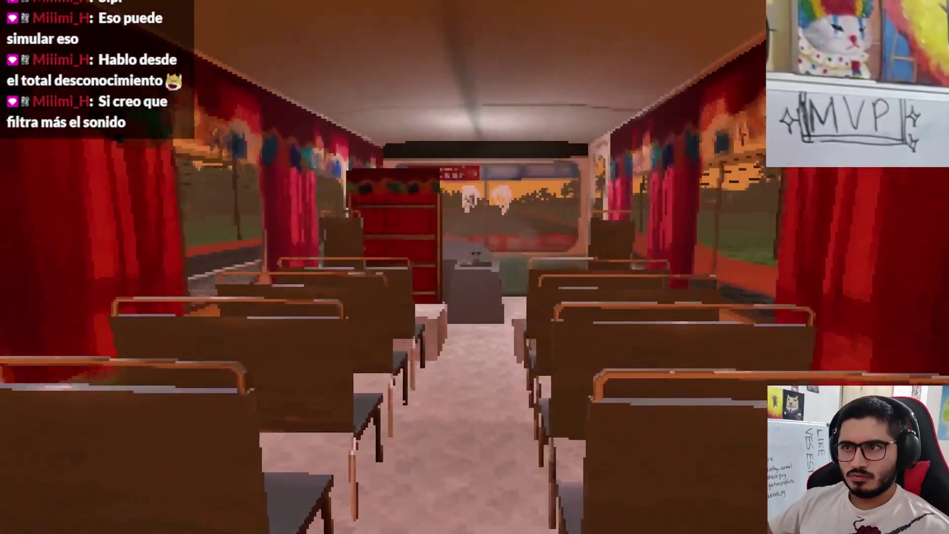
key("Escape")
left_click(460, 380)
Adjust the AudioStreamPlayer's volume_db, leave Playing off, and save Level0.
left_click_drag(870, 148, 905, 149)
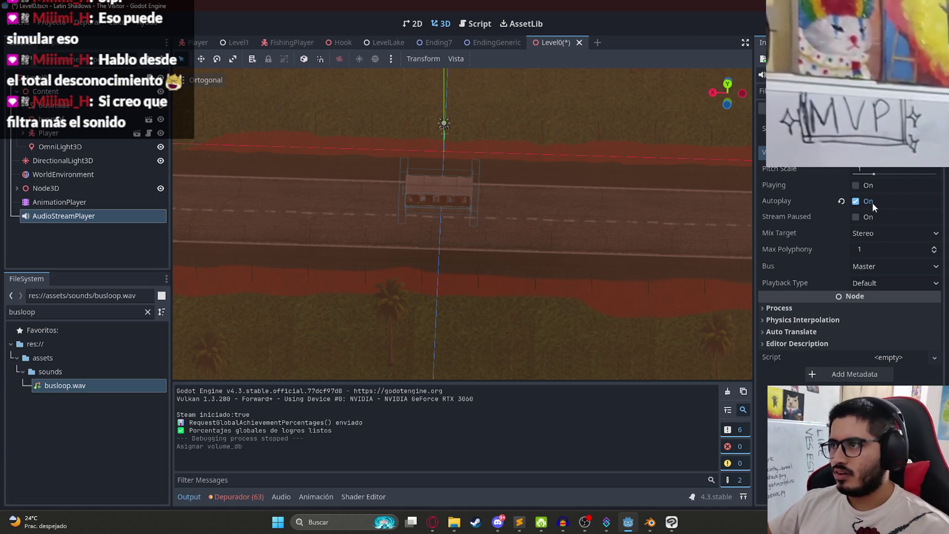
left_click(862, 186)
left_click(862, 185)
key("ctrl+s")
Launch the game again with F5 to retest the sound.
right_click(556, 44)
key("Escape")
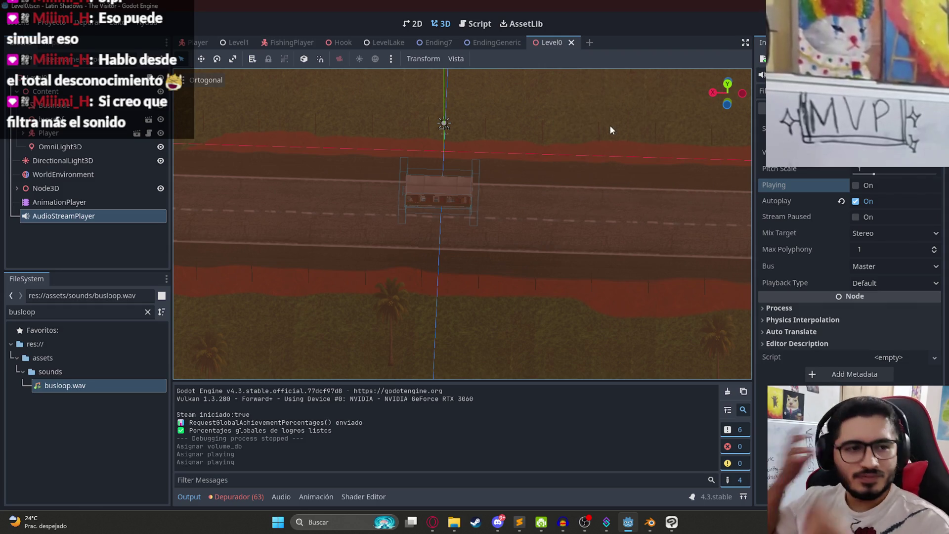
key("F5")
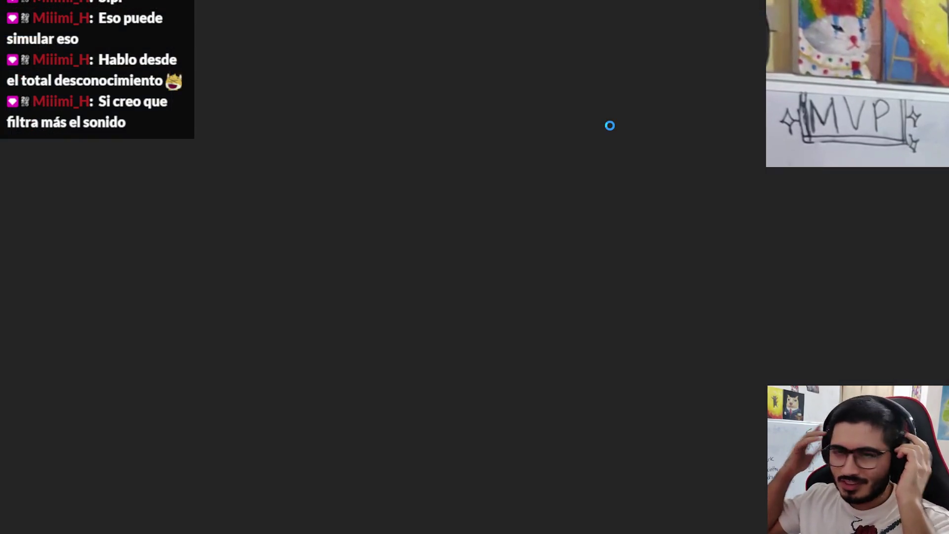
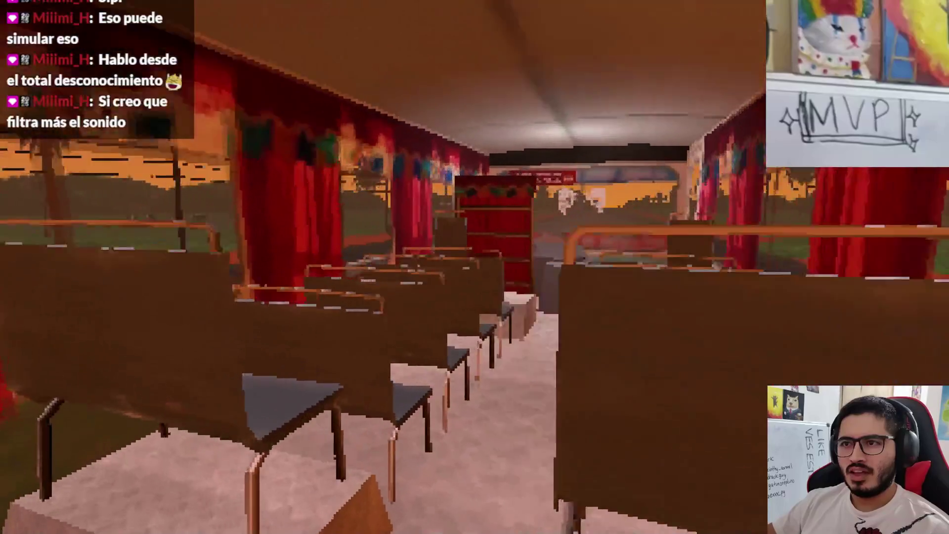
Quit the running bus game and play the Audacity bus recording.
key("Escape")
left_click(494, 384)
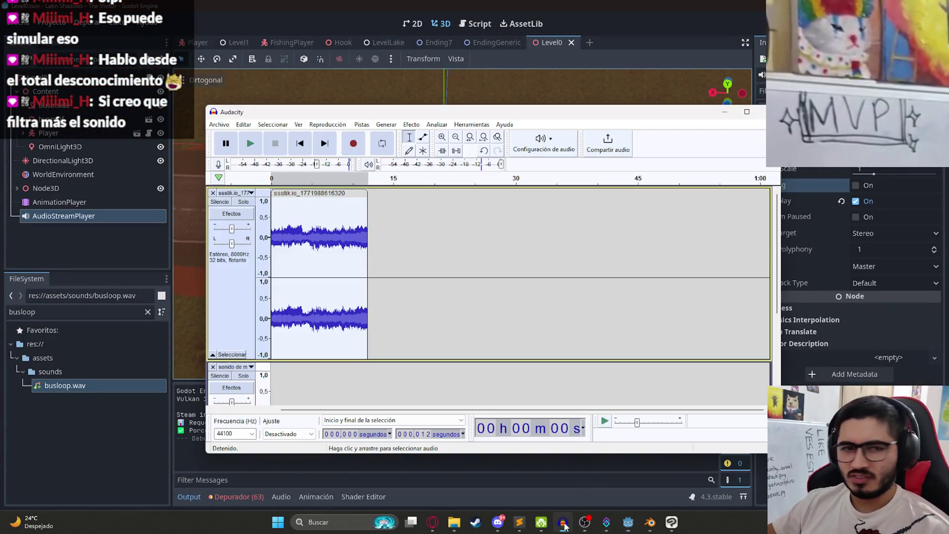
left_click(564, 522)
key("space")
Play back the bus recording and try selections and edit points within the clip.
key("ctrl+1")
key("ctrl+1")
key("ctrl+1")
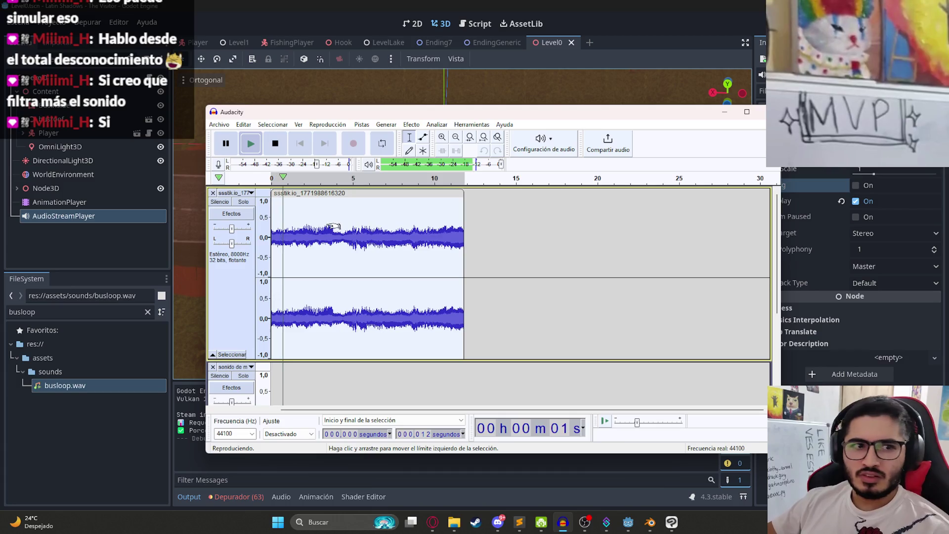
left_click_drag(321, 231, 192, 235)
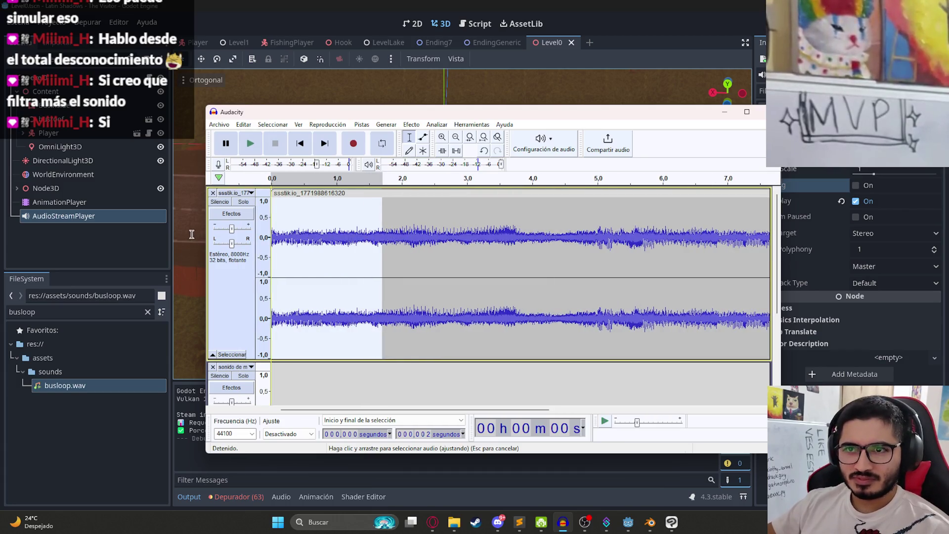
left_click(292, 229)
double_click(277, 236)
left_click(286, 234)
key("space")
left_click(296, 231)
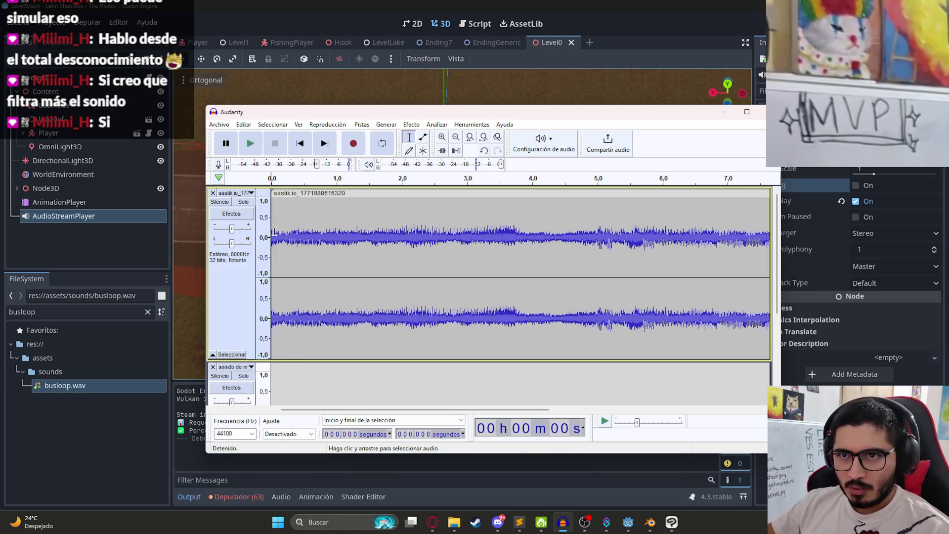
Play the recording from the start, stop it, and set the edit point near 2 seconds.
scroll(283, 235, "up", 2, "ctrl")
scroll(283, 236, "down", 1, "ctrl")
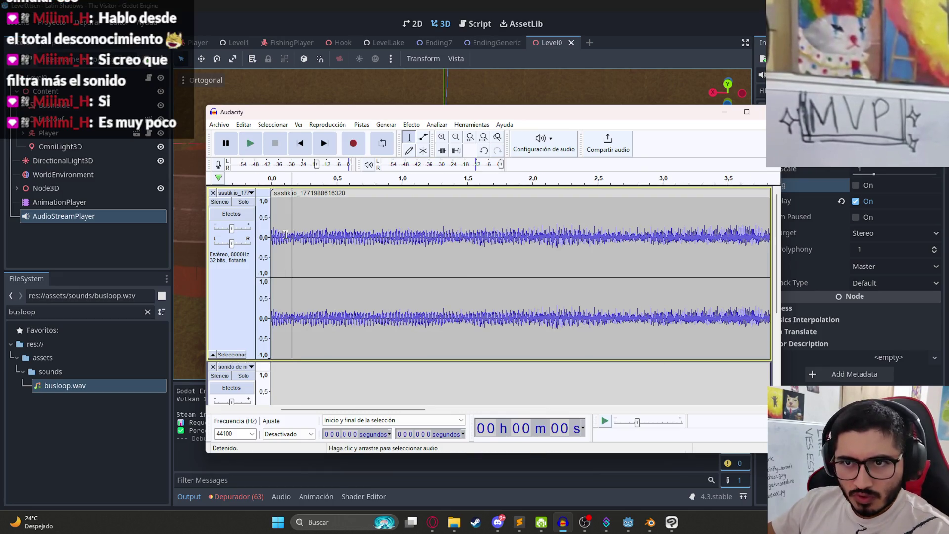
key("space")
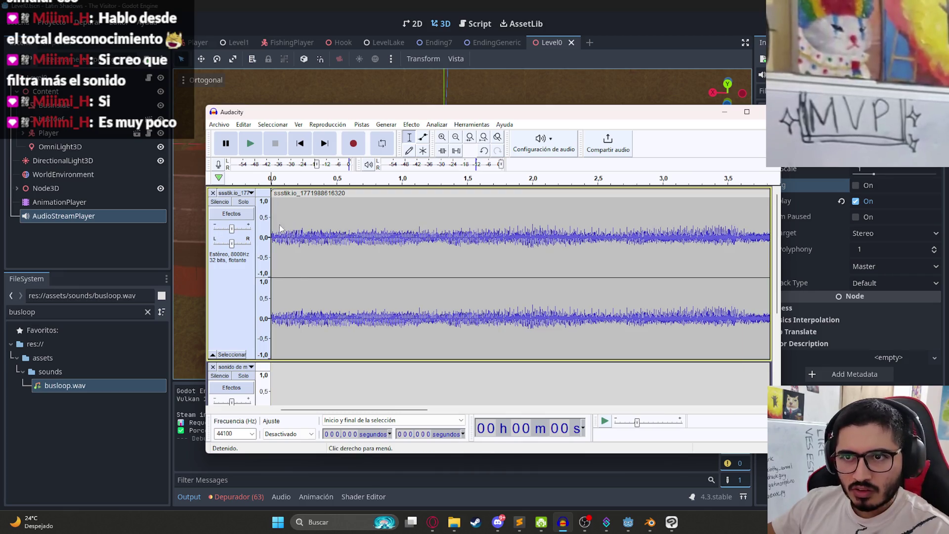
scroll(289, 232, "down", 8, "ctrl")
scroll(289, 231, "up", 5, "ctrl")
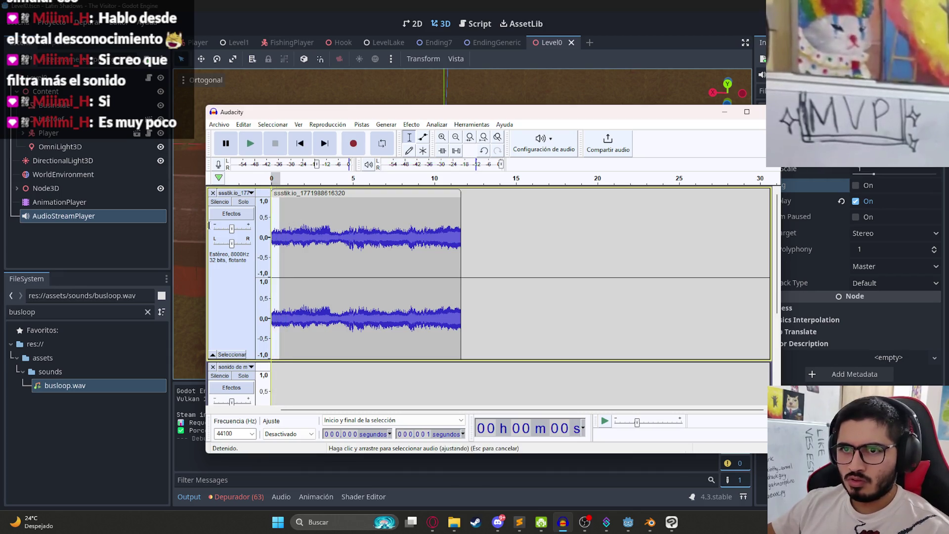
key("space")
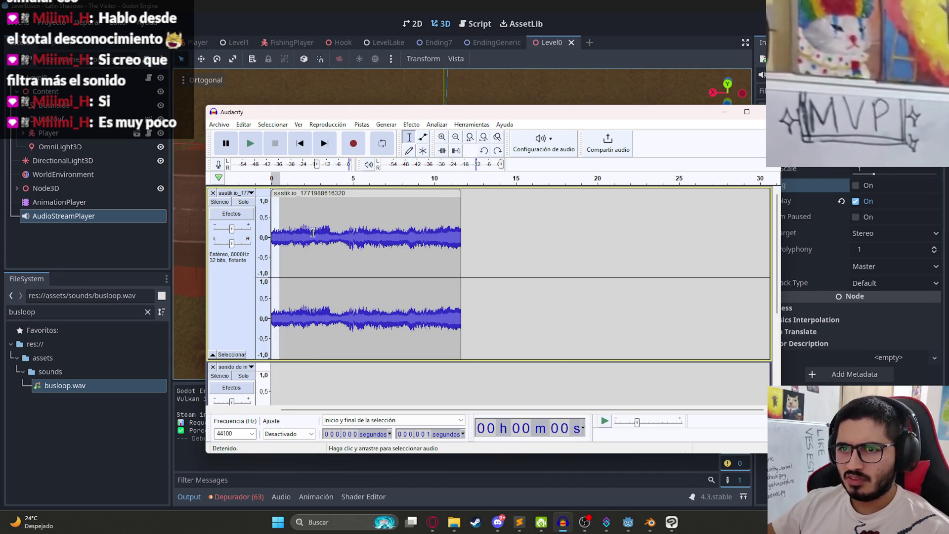
left_click(311, 235)
Copy the whole 12-second clip and paste it at 15 seconds.
double_click(428, 218)
key("space")
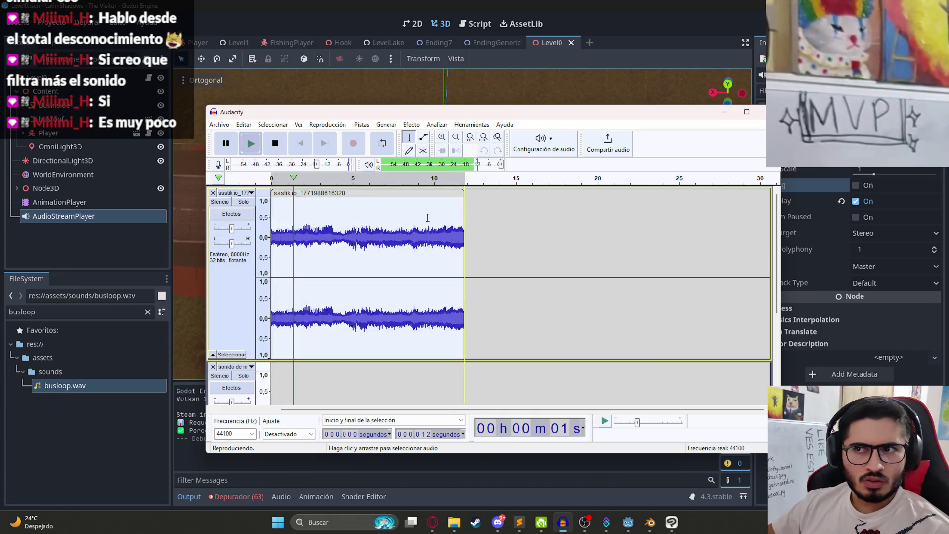
key("space")
key("ctrl+c")
left_click(517, 218)
key("ctrl+v")
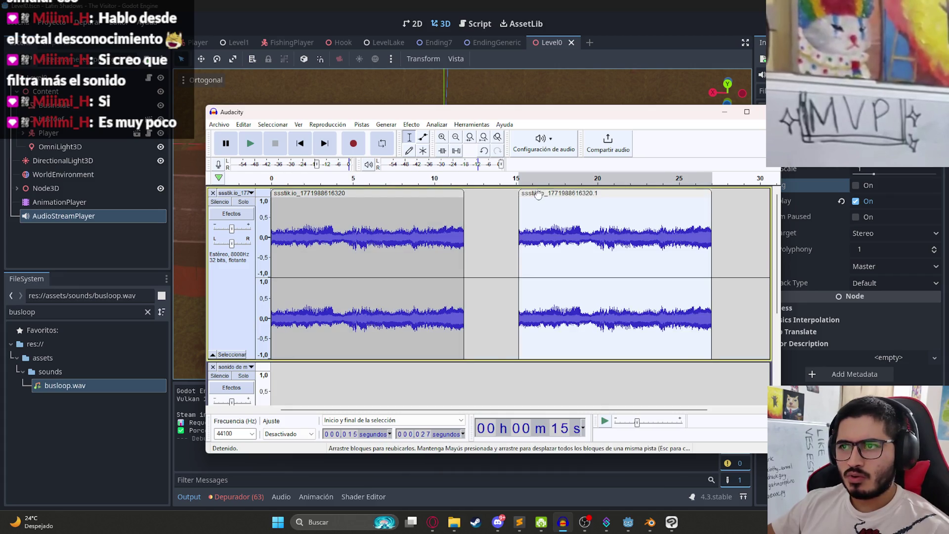
Move the copy flush against the original, check the join, and show the whole two-minute timeline.
left_click_drag(538, 194, 483, 194)
left_click(459, 229)
key("space")
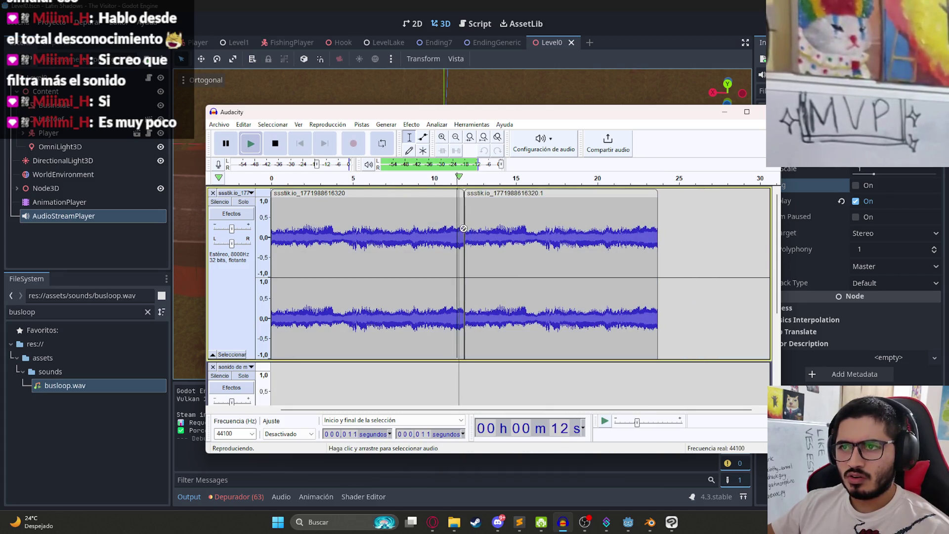
left_click(439, 243)
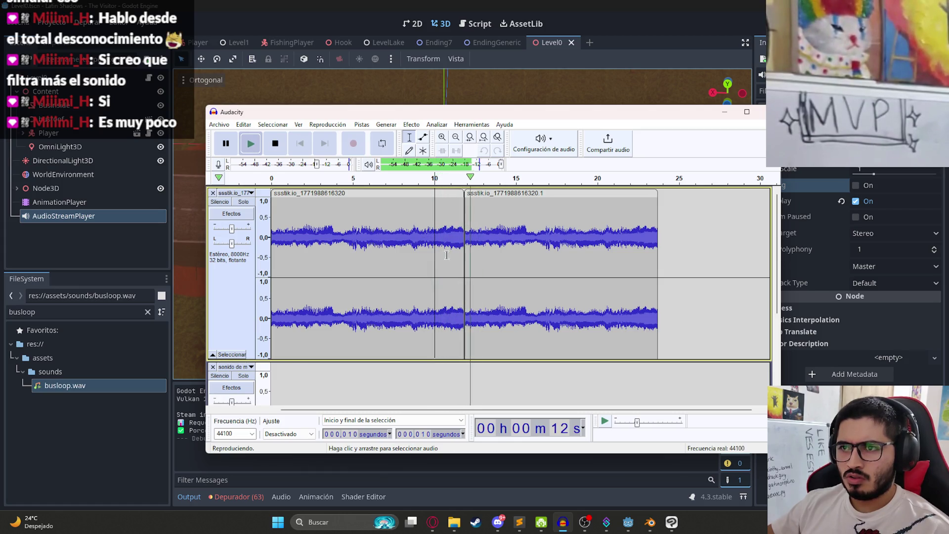
key("space")
key("ctrl+3")
key("ctrl+3")
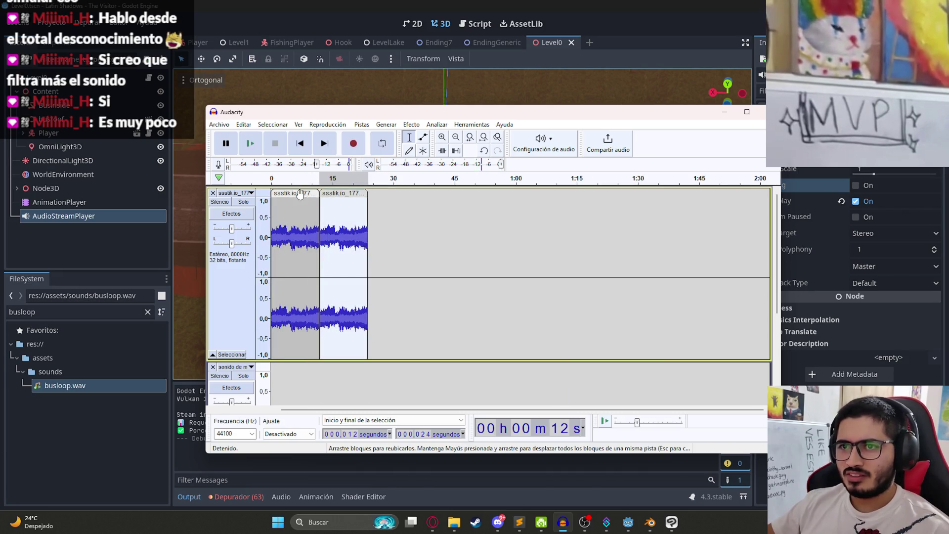
Paste more copies of the clip end to end, each flush with the previous one.
left_click(301, 193)
key("ctrl+v")
key("ctrl+v")
key("ctrl+v")
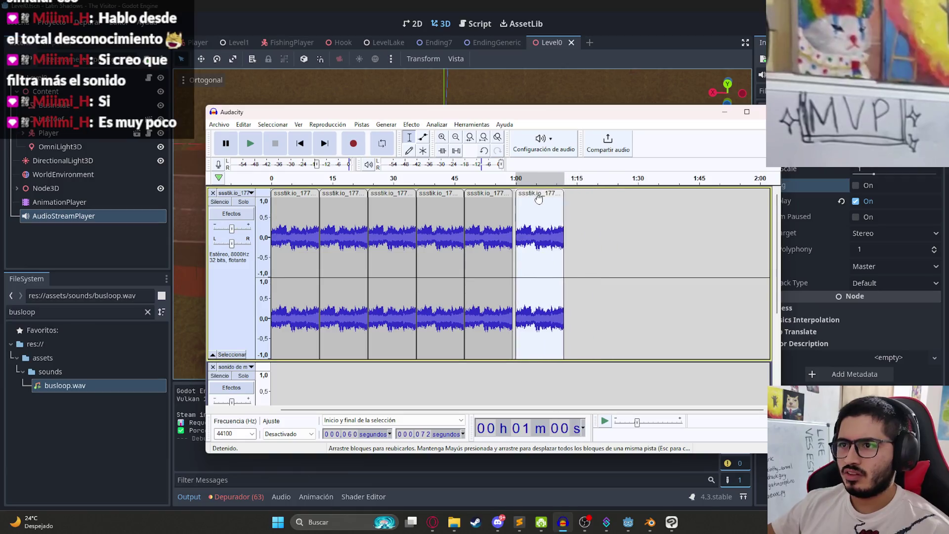
left_click(625, 222)
key("ctrl+v")
left_click_drag(635, 196, 571, 197)
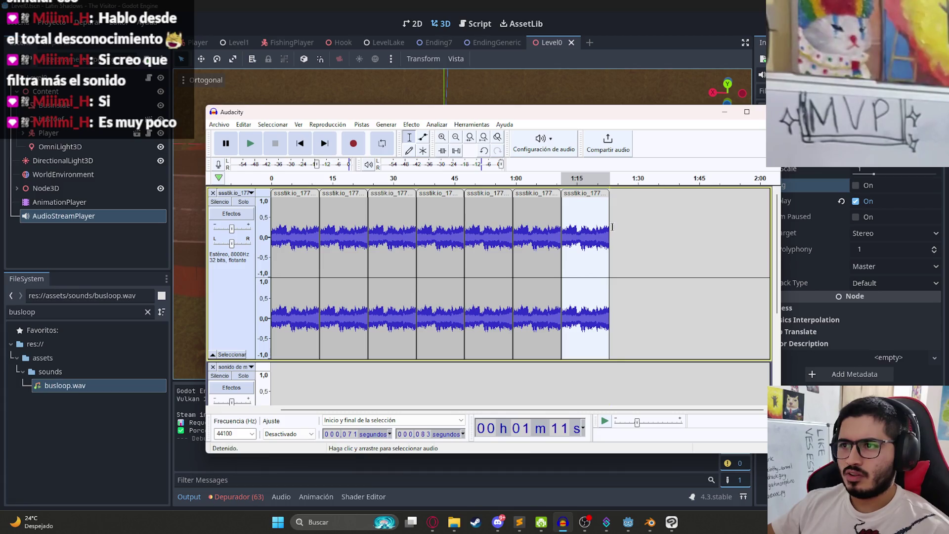
left_click(626, 229)
Select 0–83 seconds and export it as a WAV file, accepting the warning.
double_click(289, 215)
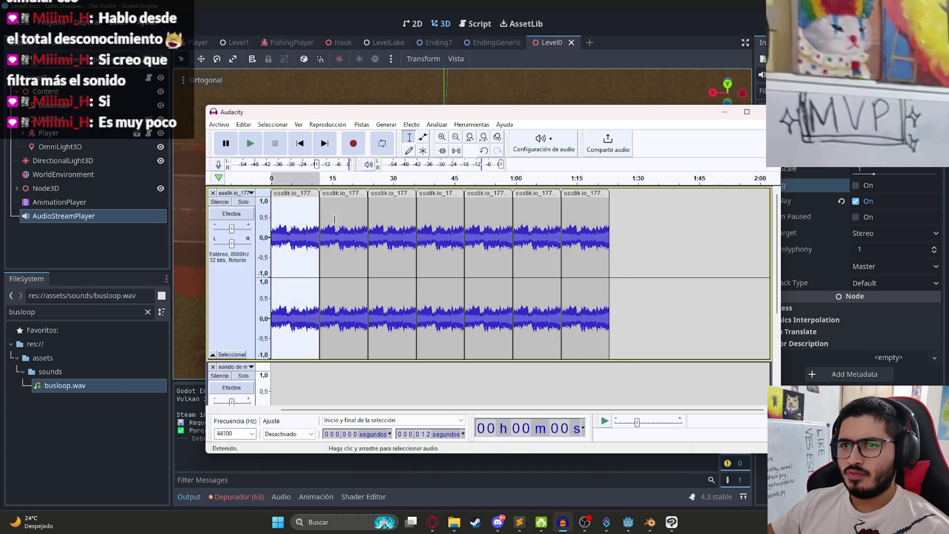
left_click_drag(319, 223, 389, 223)
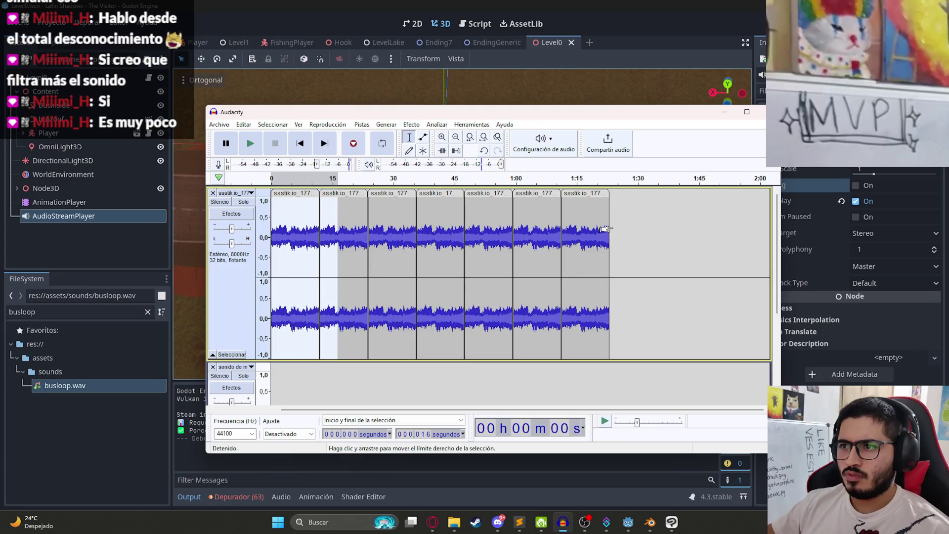
left_click_drag(603, 228, 603, 228)
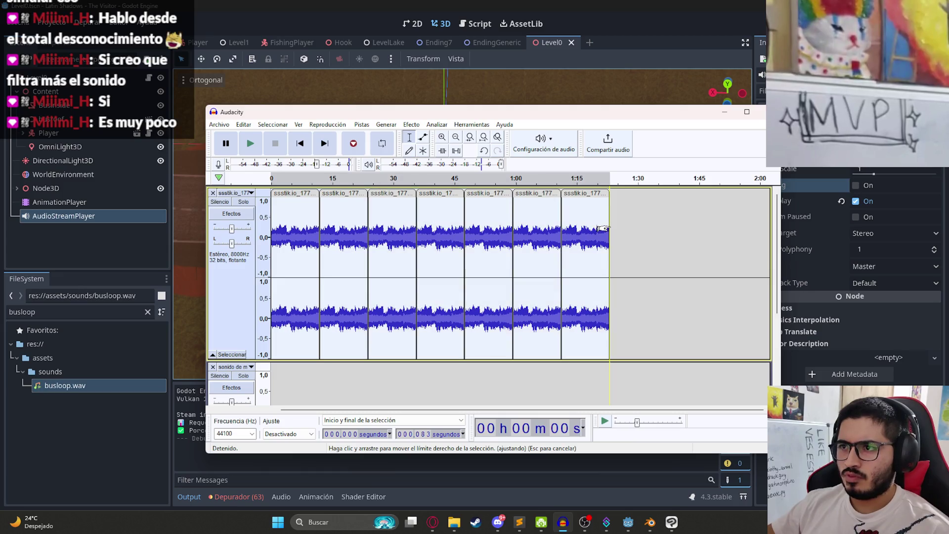
left_click(220, 125)
mouse_move(297, 195)
left_click(386, 209)
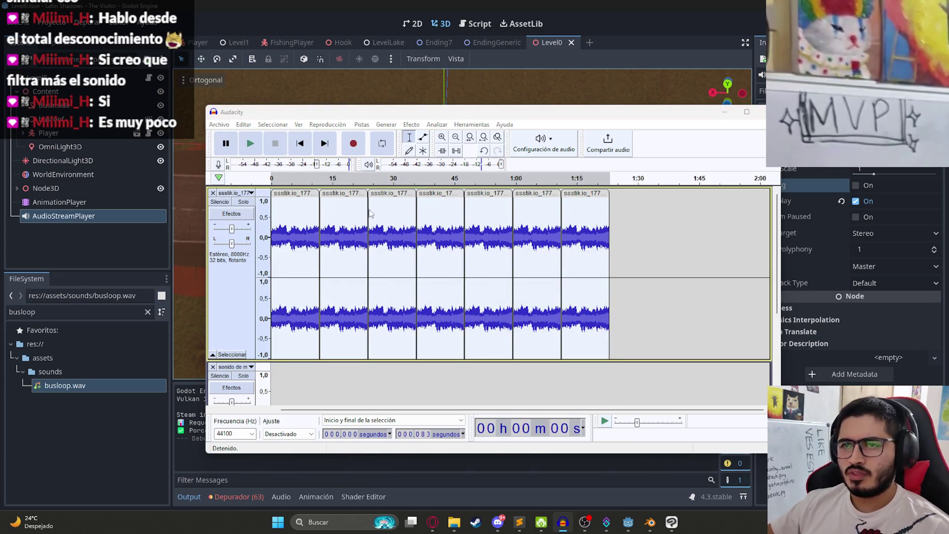
key("Escape")
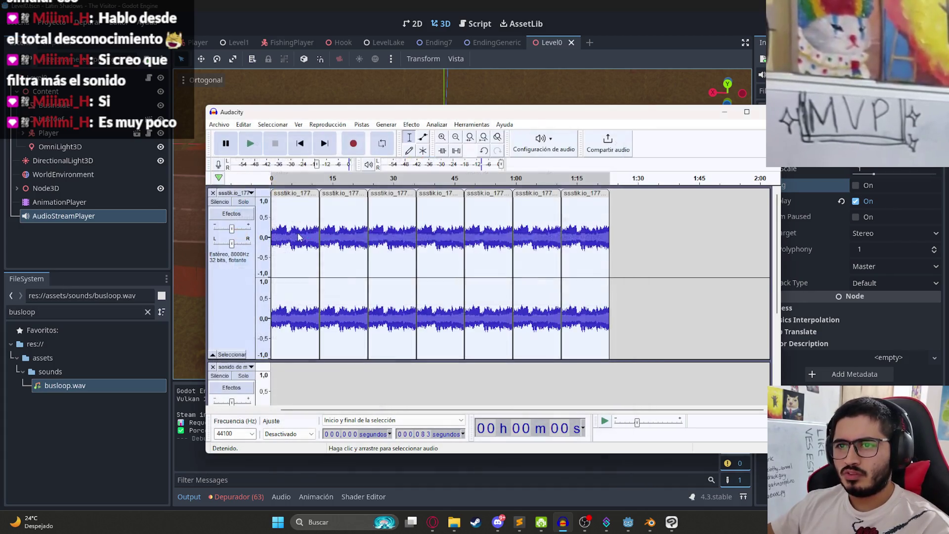
left_click(570, 285)
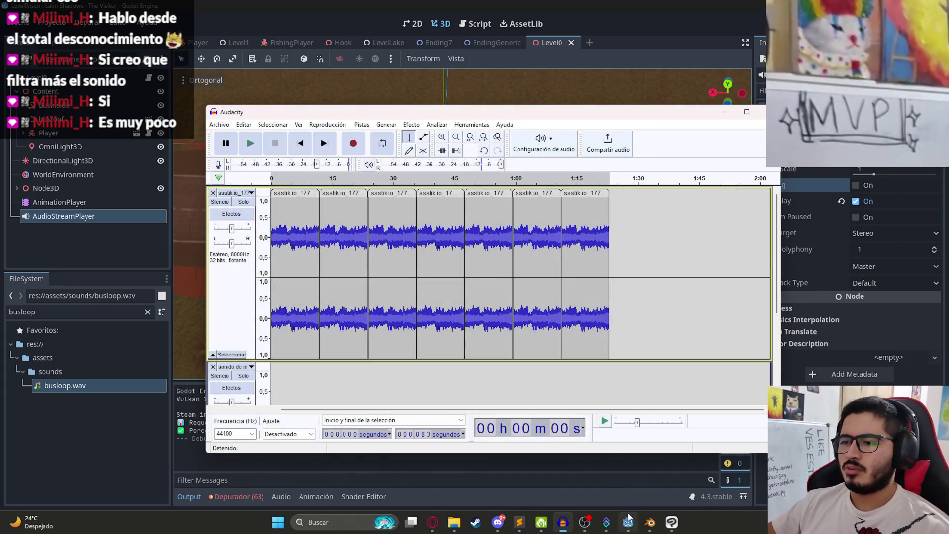
left_click(629, 517)
Run the Level0 scene with F5 to hear the bus loop, then pause the game.
right_click(547, 47)
key("Escape")
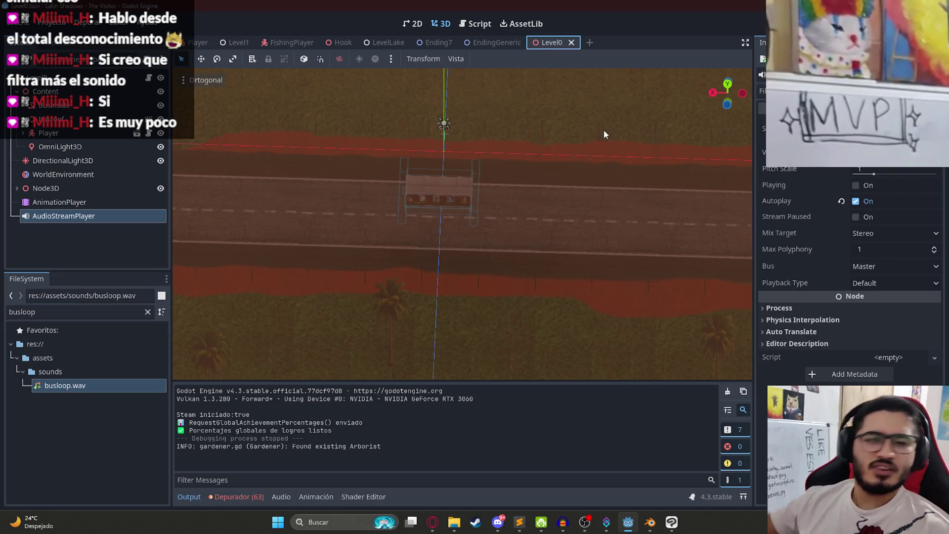
key("F5")
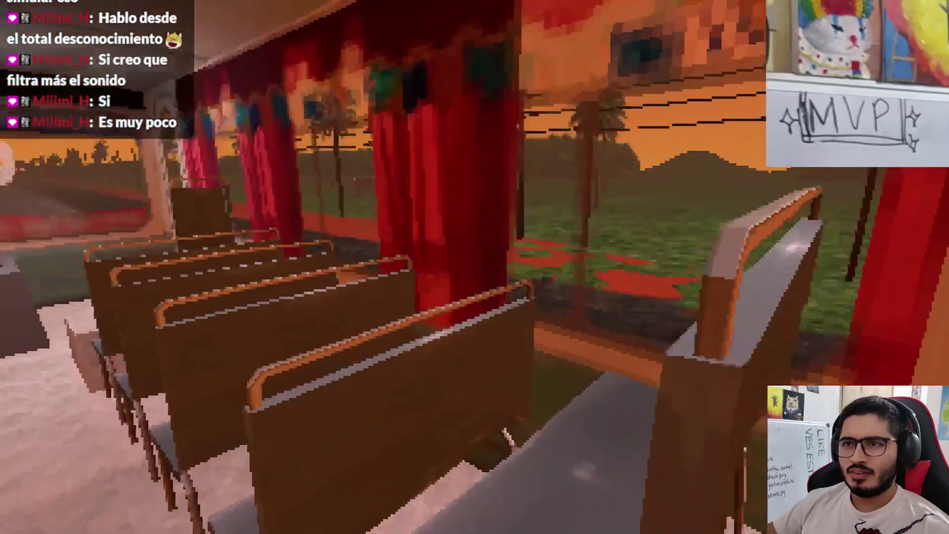
key("Escape")
Back in the editor, preview the bus sound and drag its pitch down to 0.88.
left_click(522, 393)
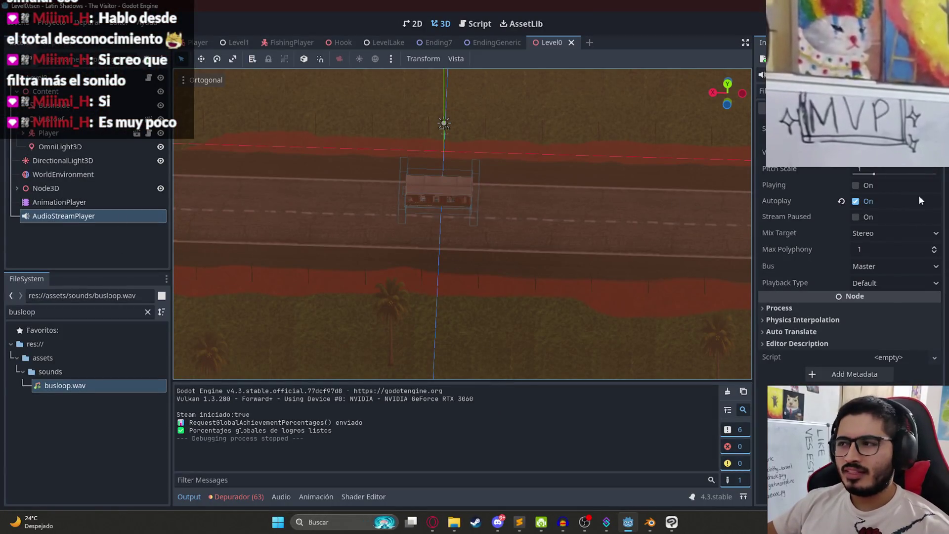
left_click(856, 187)
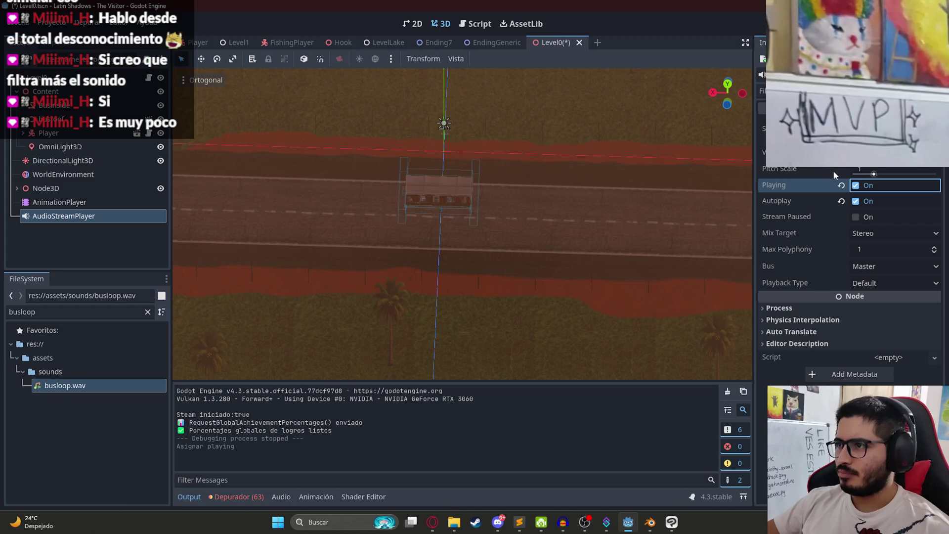
left_click_drag(877, 174, 871, 175)
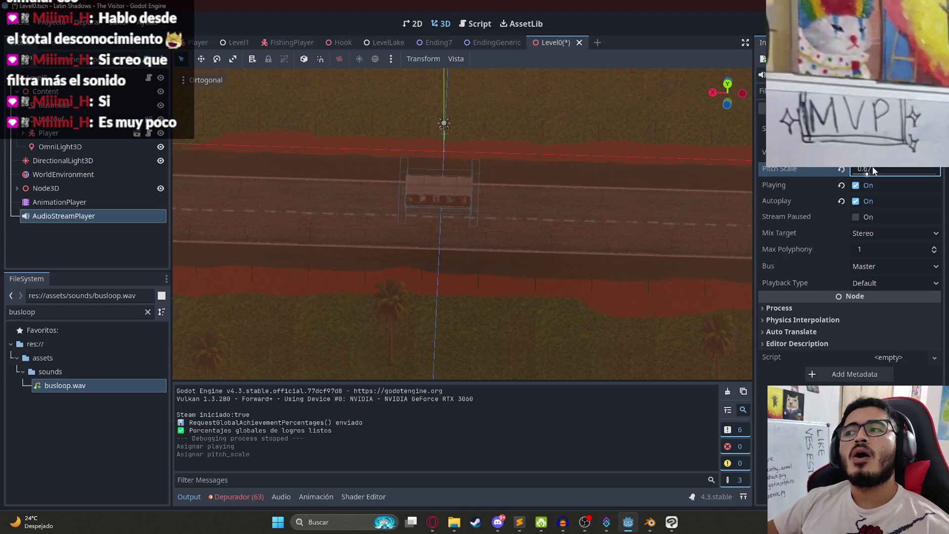
left_click(869, 187)
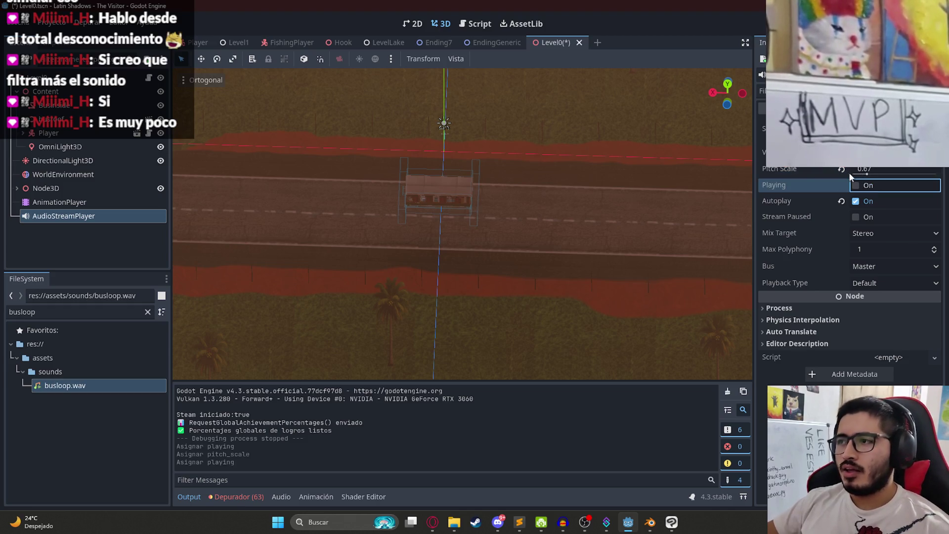
left_click(857, 186)
Set the AudioStreamPlayer's Pitch Scale to 0.7, change its volume, and save Level0.
left_click(860, 174)
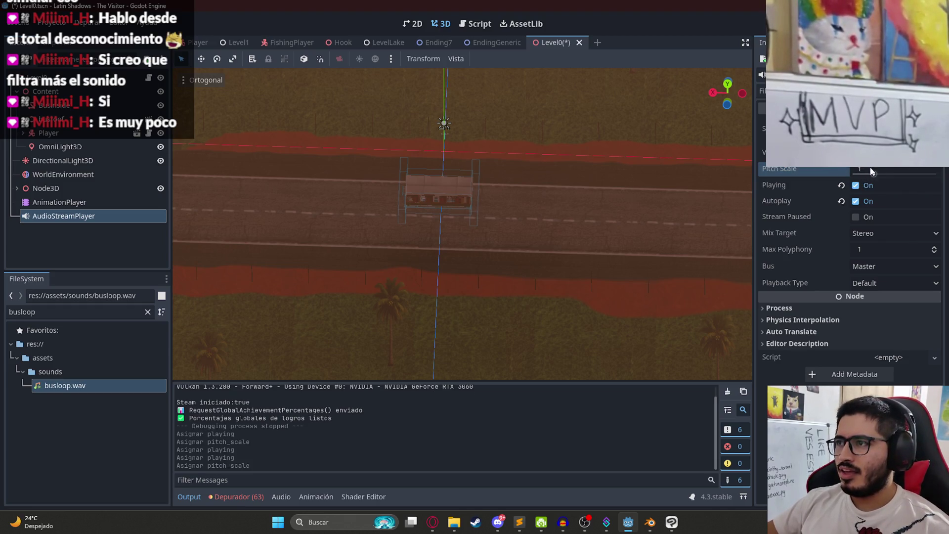
type("0.7")
key("Return")
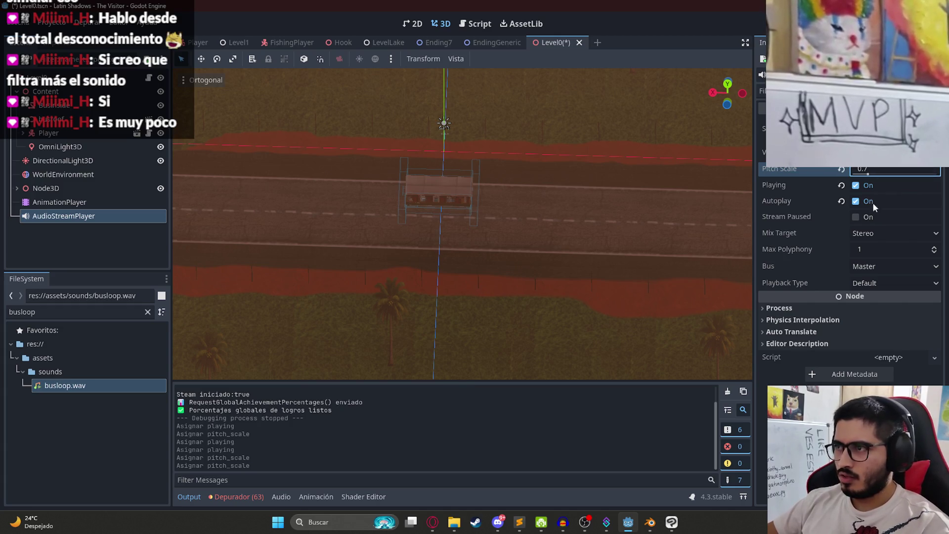
key("ctrl+s")
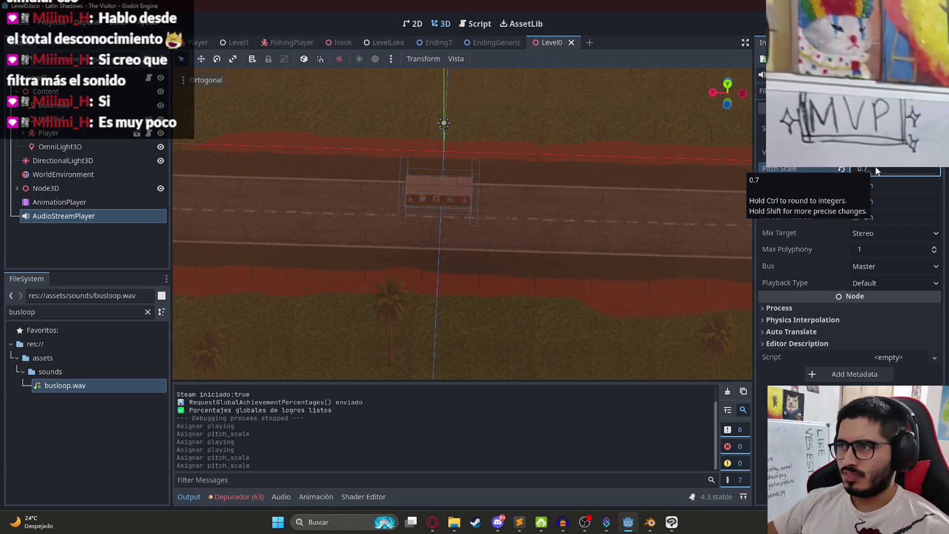
key("Return")
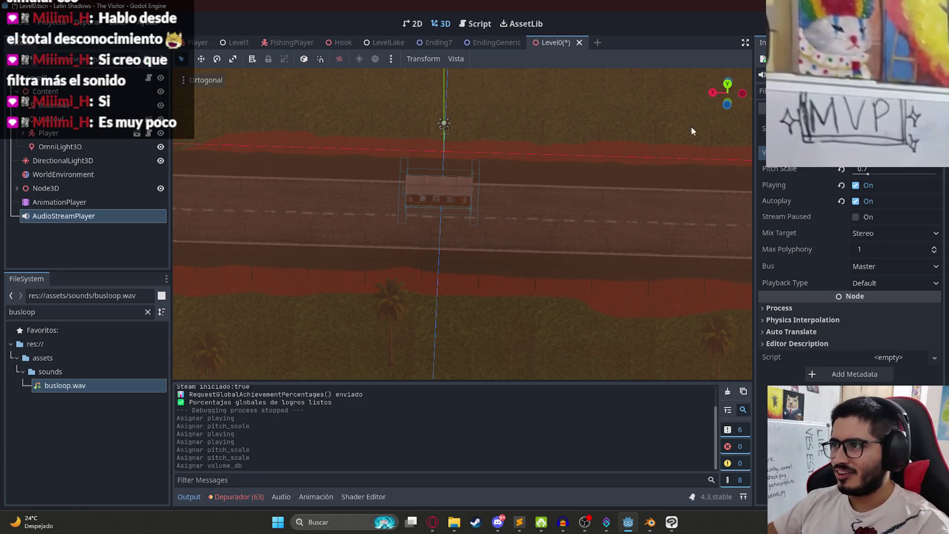
key("ctrl+s")
Turn off the sound preview and play the Level0 scene.
right_click(554, 44)
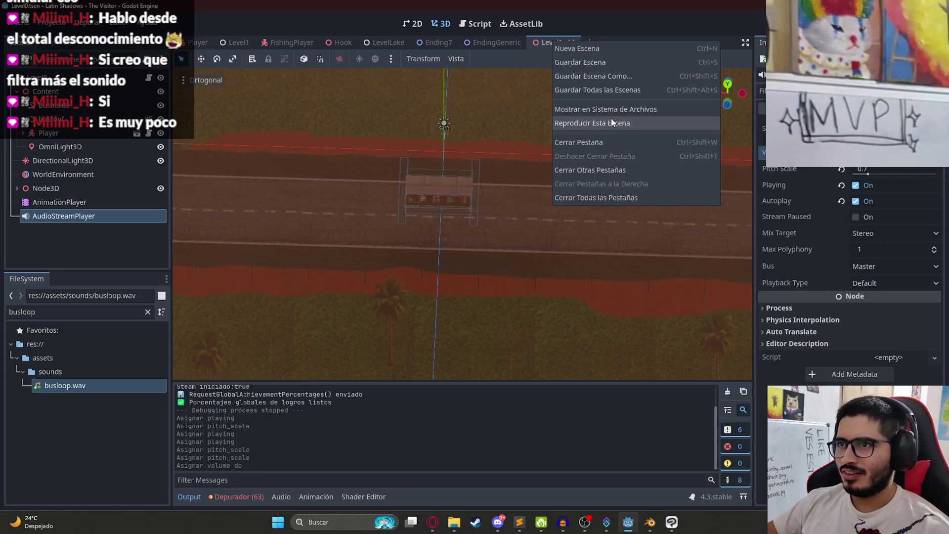
left_click(611, 120)
right_click(562, 45)
left_click(600, 125)
Save Level0, quit the game, save again, relaunch with F5, then quit to the editor.
key("ctrl+s")
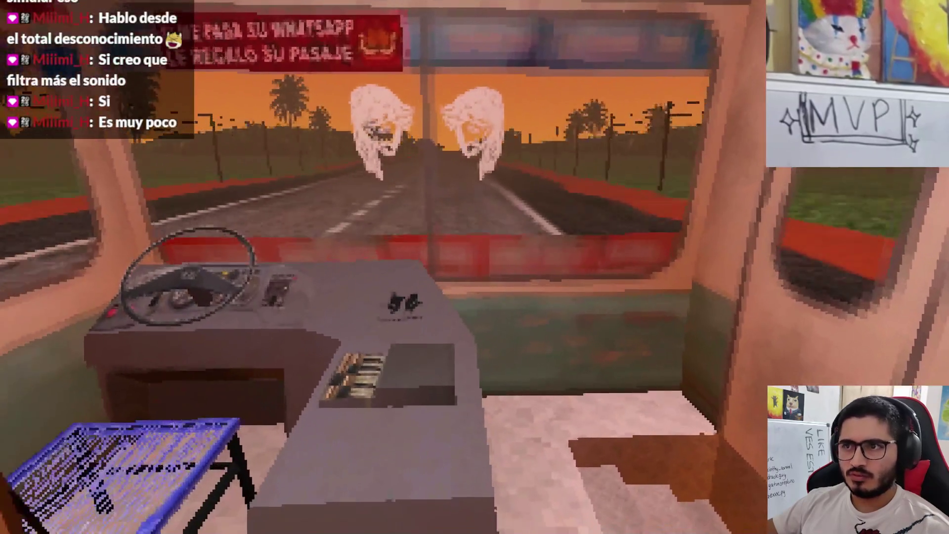
key("Escape")
left_click(485, 388)
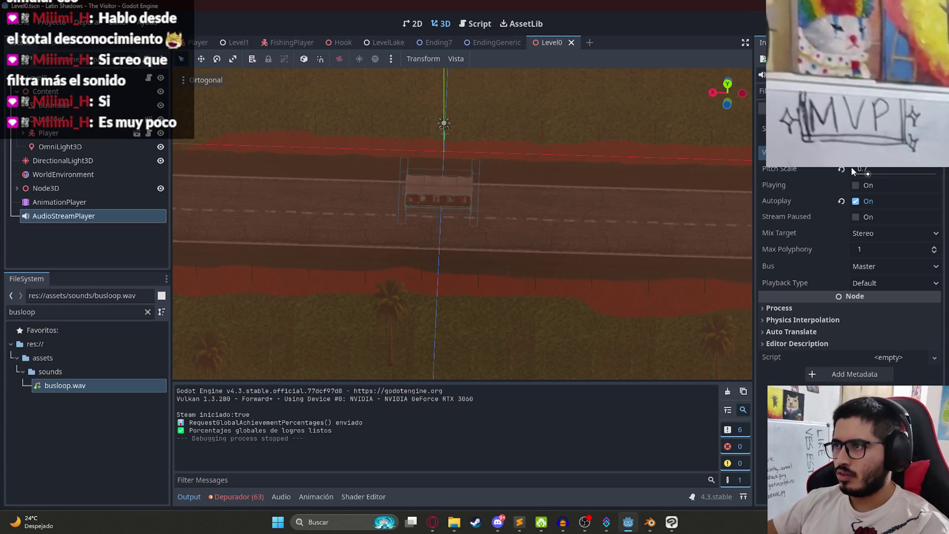
key("ctrl+s")
right_click(548, 48)
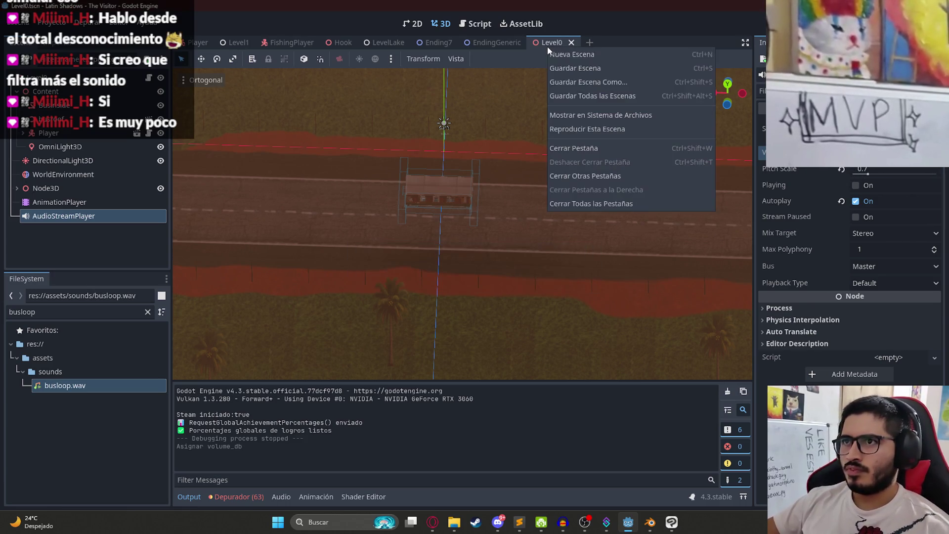
left_click(575, 123)
key("F5")
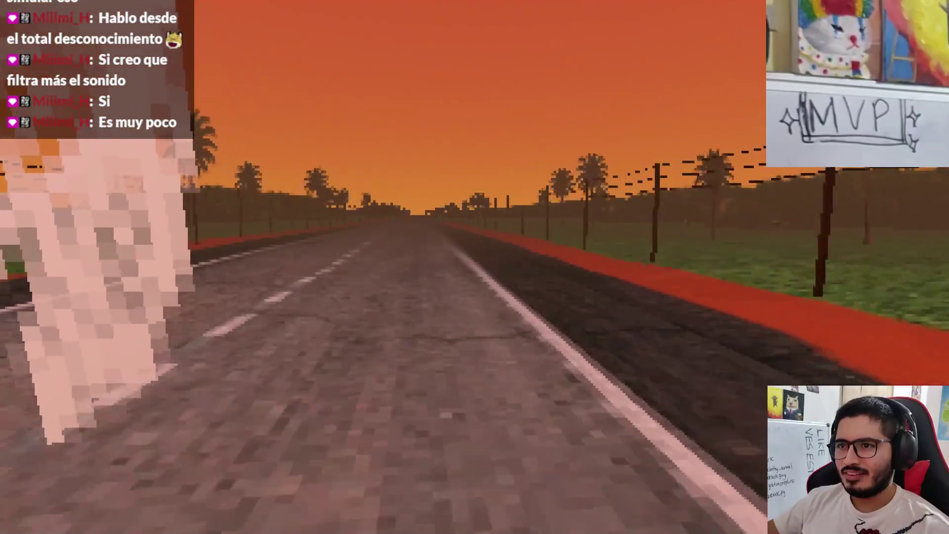
key("Escape")
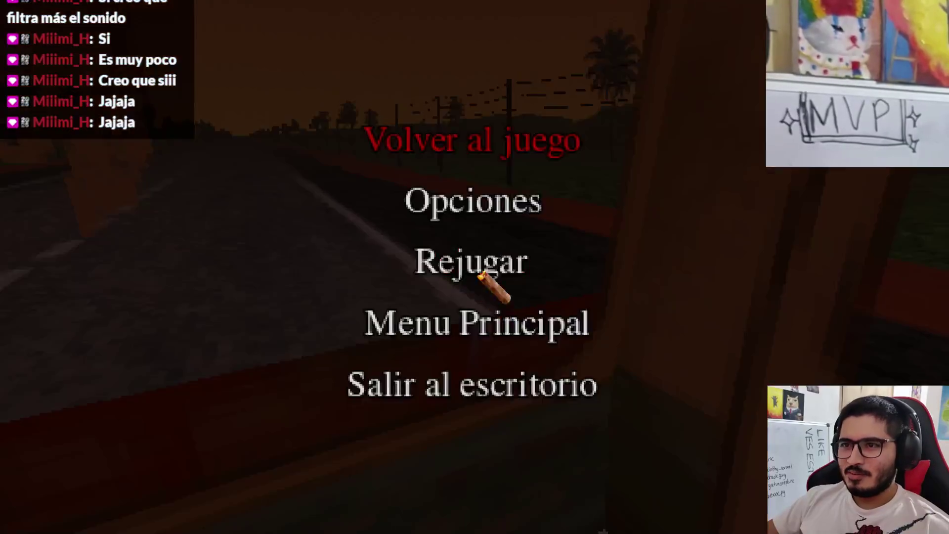
left_click(482, 379)
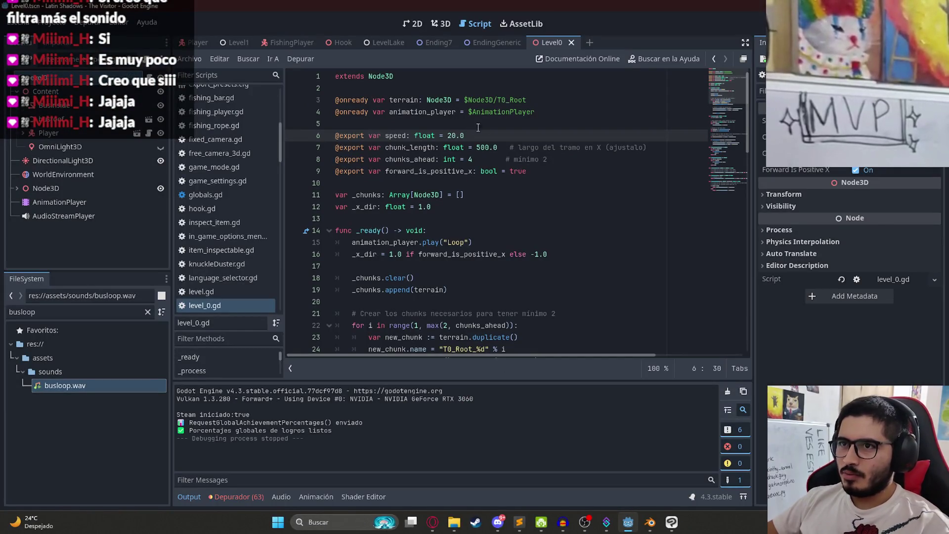
Play the Level0 scene from its tab, then quit the game to the editor.
right_click(552, 44)
left_click(609, 125)
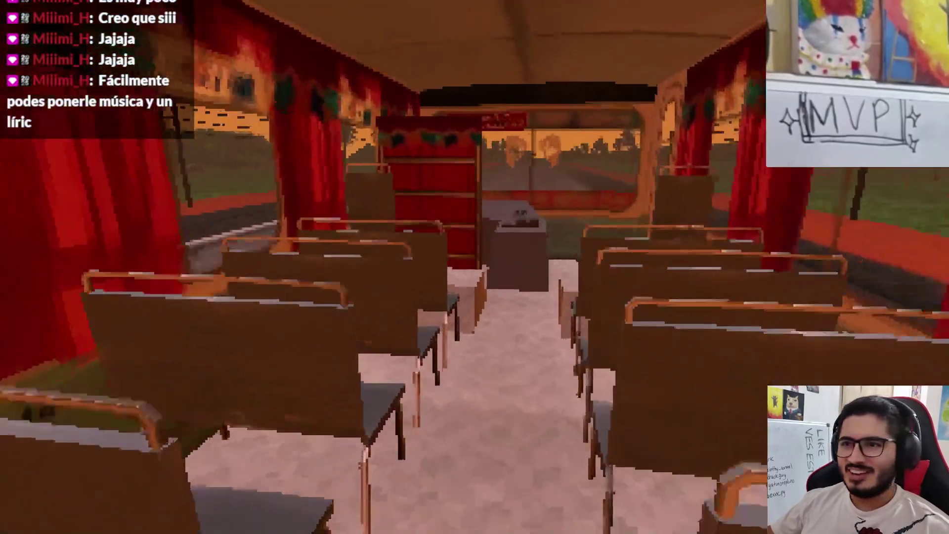
key("Escape")
left_click(445, 386)
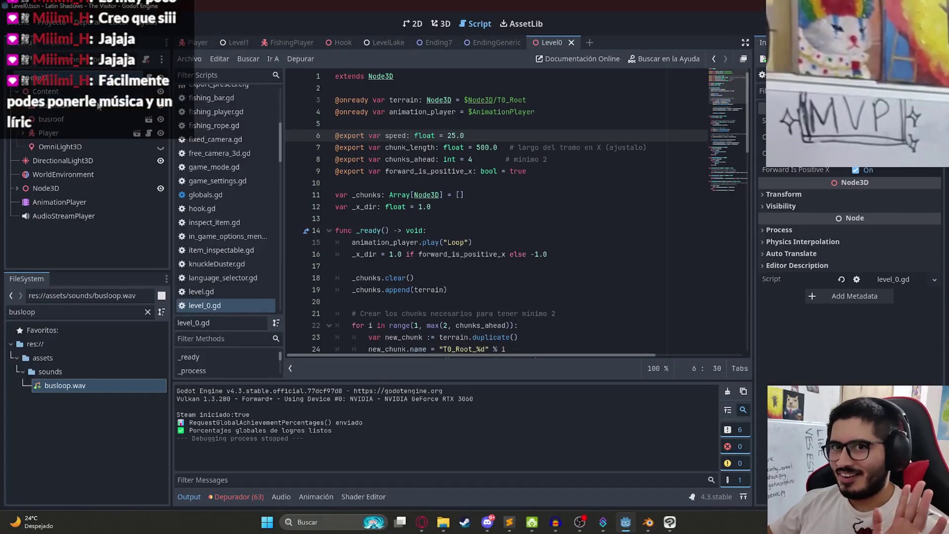
Switch to the 3D view and zoom around the bus model.
right_click(74, 85)
left_click(434, 30)
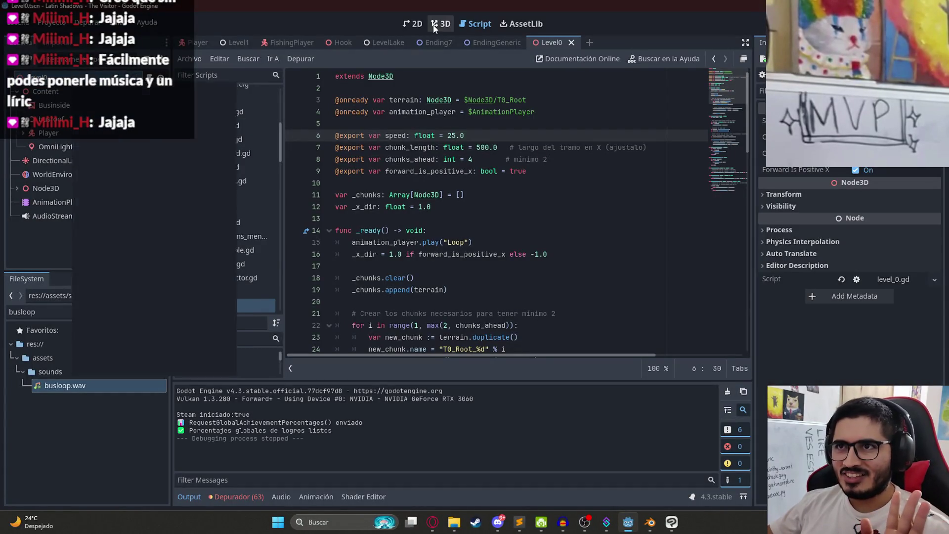
left_click(435, 29)
scroll(445, 146, "up", 5)
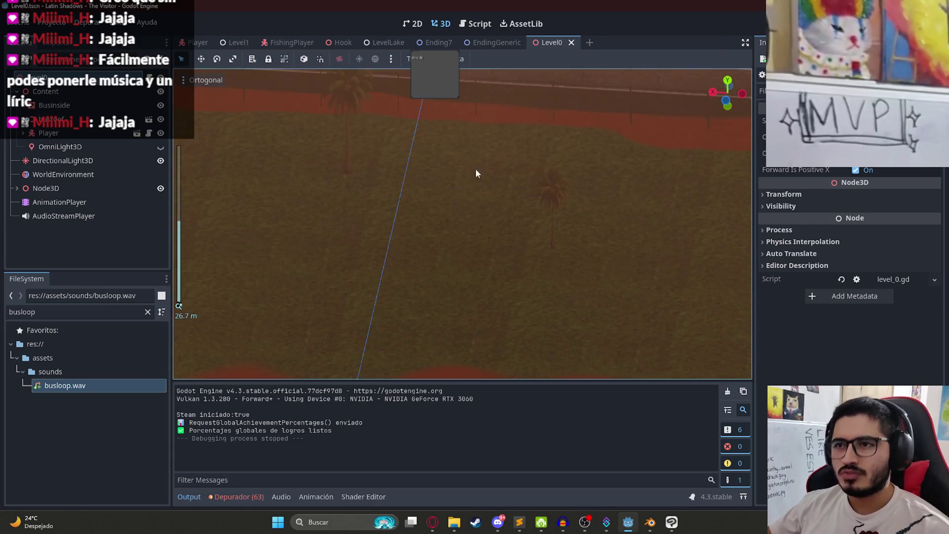
scroll(476, 173, "down", 5)
scroll(488, 215, "up", 8)
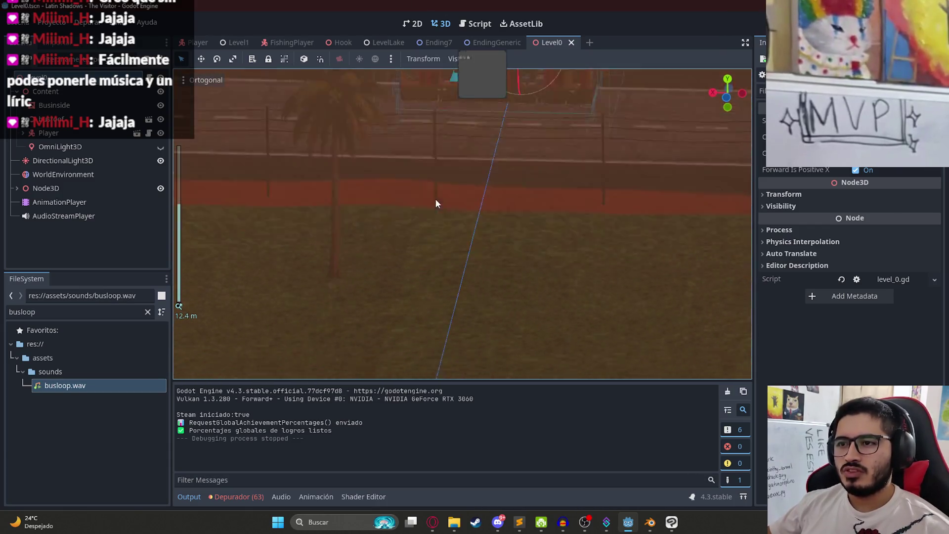
Add an AudioStreamPlayer3D child under Content, then search the FileSystem for 'cumbia'.
scroll(437, 248, "down", 4)
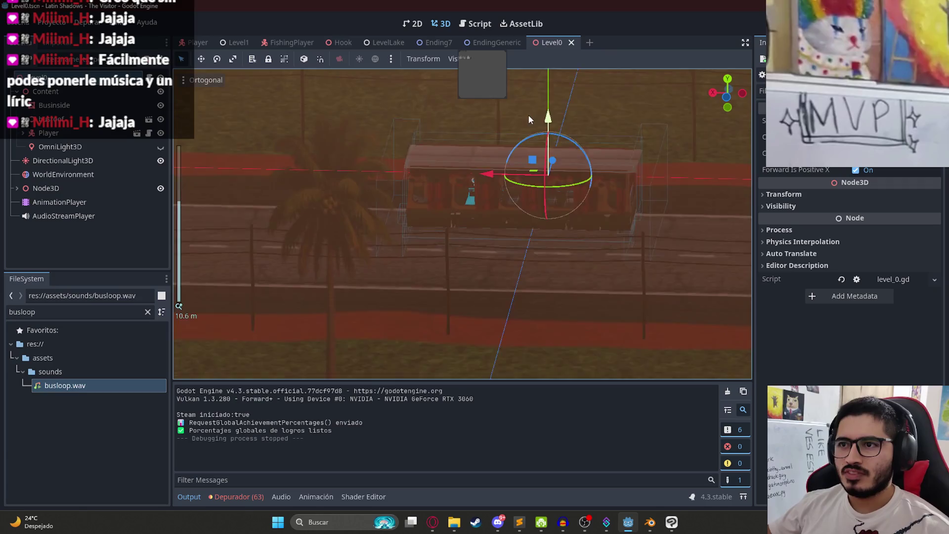
scroll(453, 134, "up", 8)
scroll(544, 208, "down", 5)
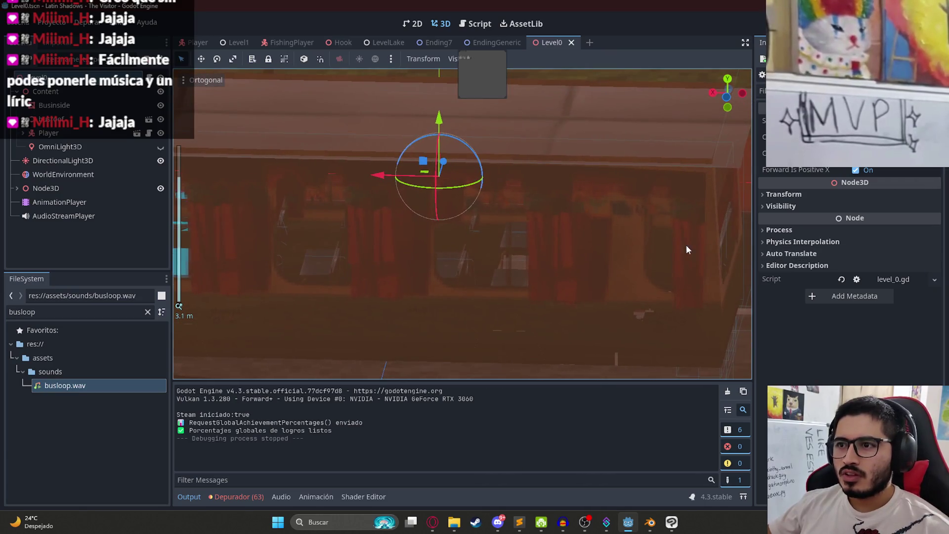
scroll(583, 217, "down", 2)
scroll(499, 203, "up", 2)
scroll(531, 212, "up", 3)
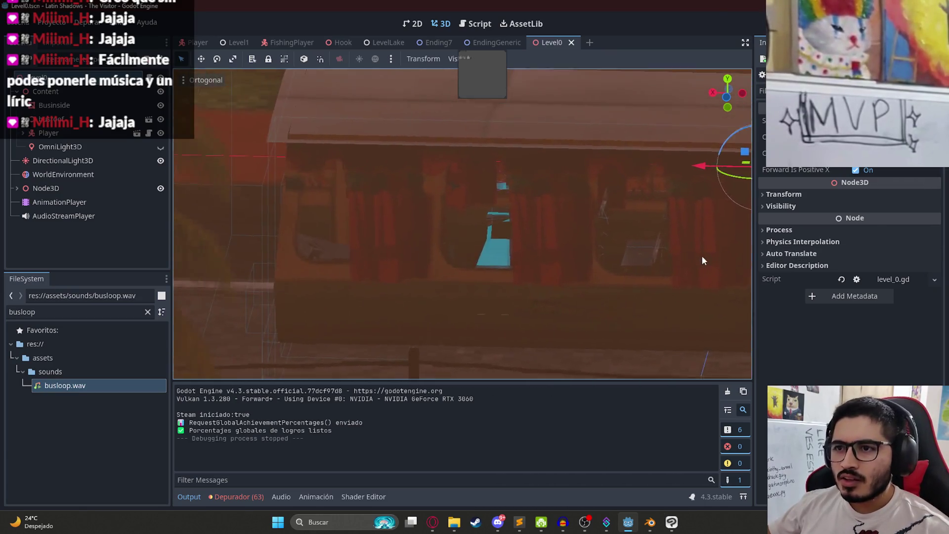
right_click(49, 92)
left_click(86, 102)
type("audios")
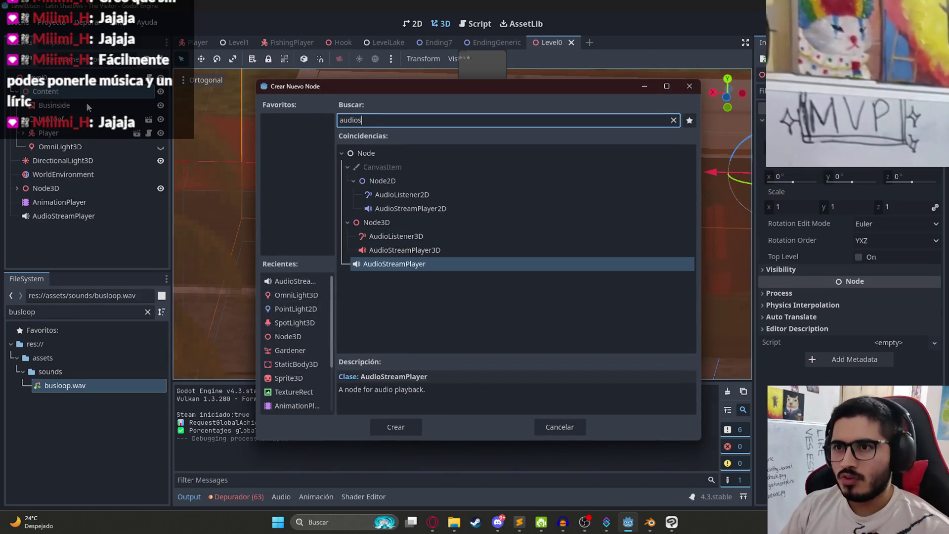
type("trea")
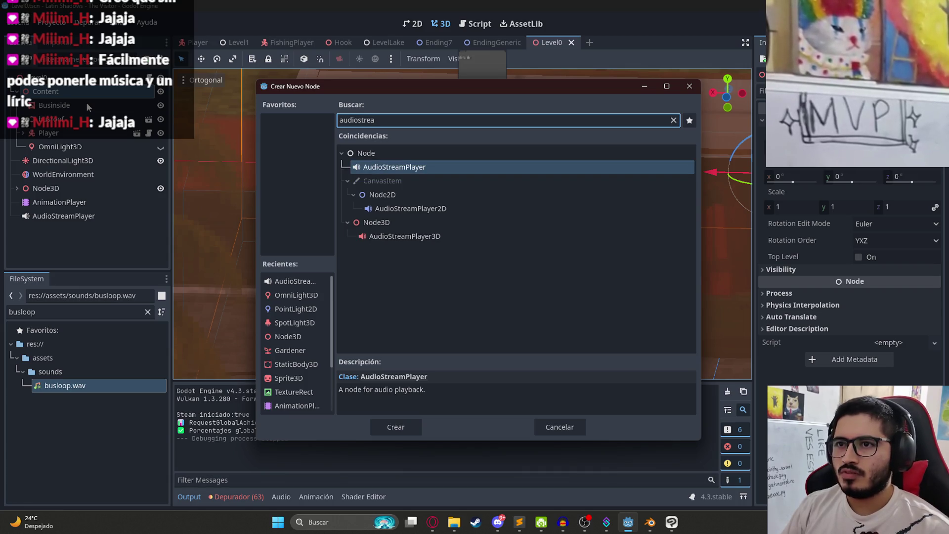
key("Down")
key("Down")
key("Down")
key("Return")
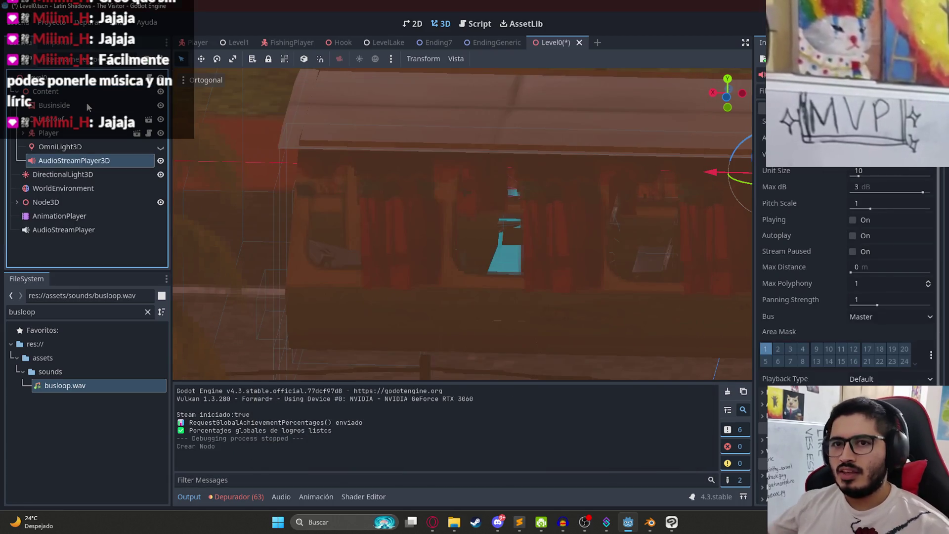
left_click(63, 310)
type("cumbia")
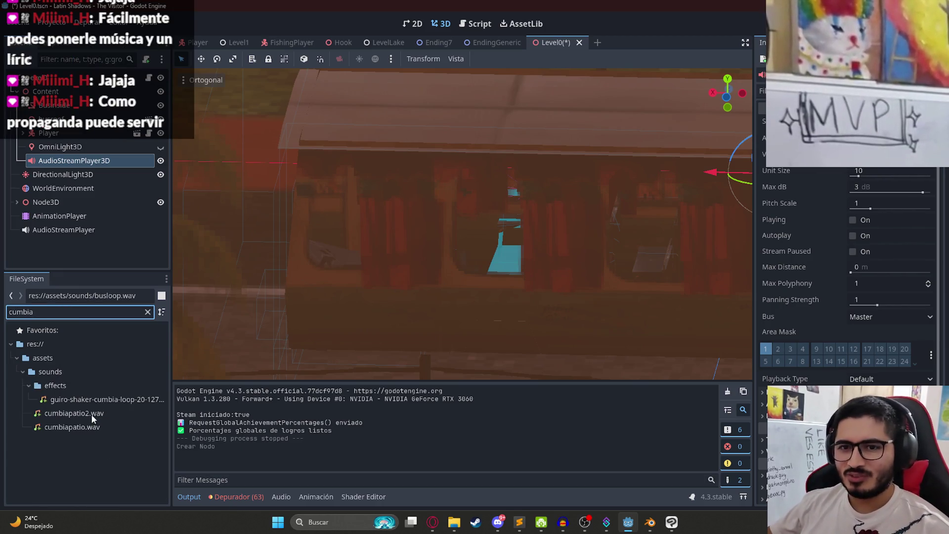
Compare the cumbiapatio sound files and assign cumbiapatio.wav as the node's Stream.
left_click(86, 426)
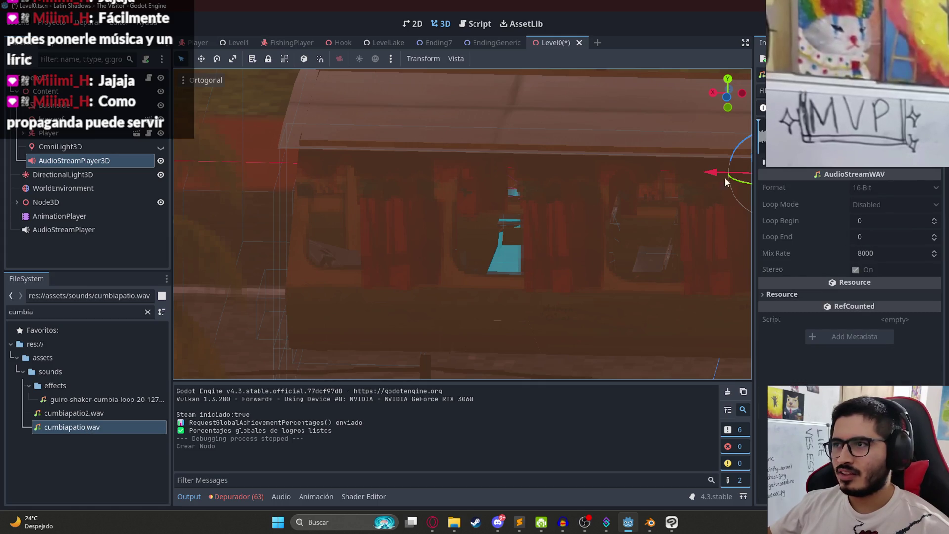
left_click(98, 414)
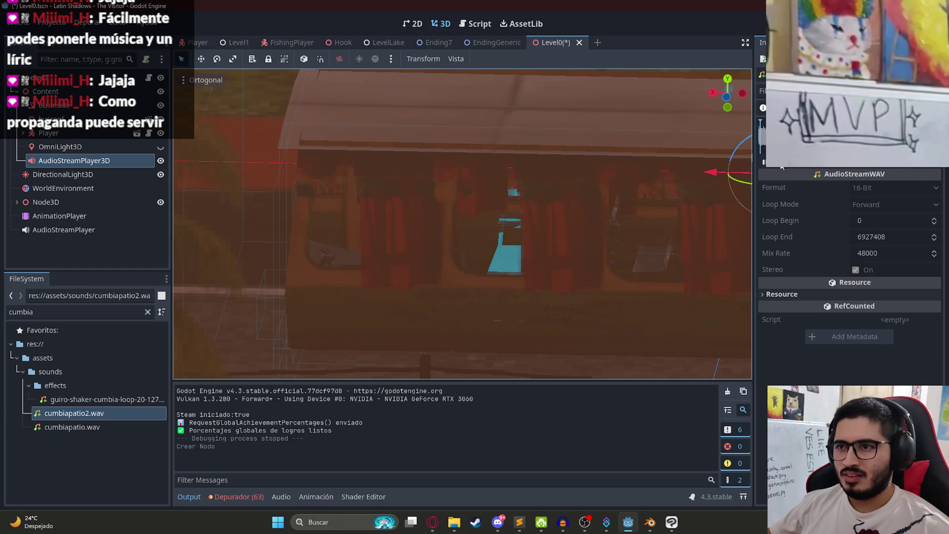
left_click(76, 426)
left_click(764, 163)
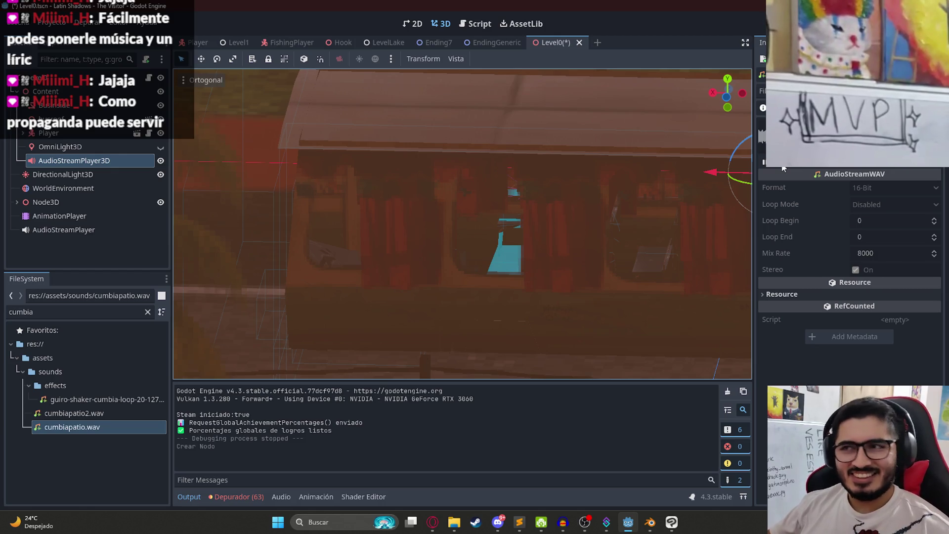
left_click_drag(103, 427, 100, 184)
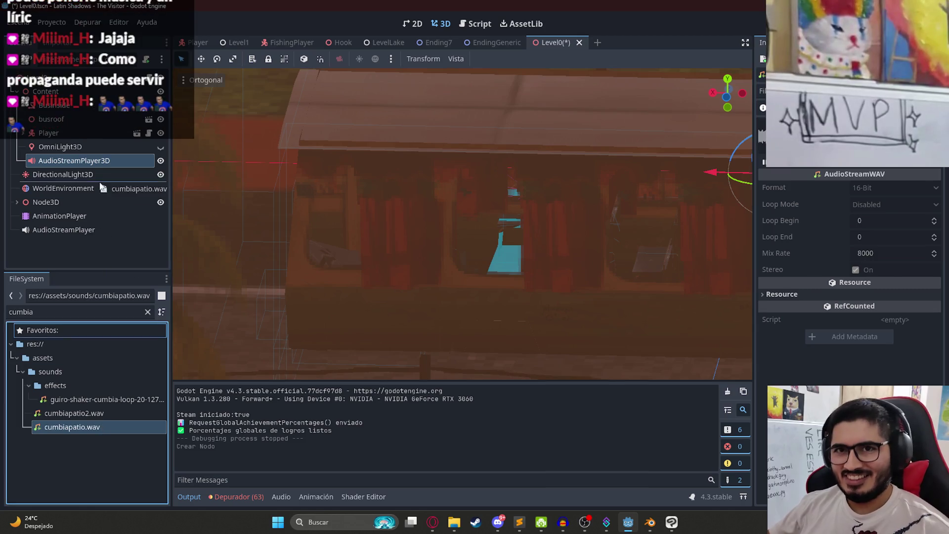
In top view, move the 3D audio player onto the bus.
scroll(508, 165, "up", 5)
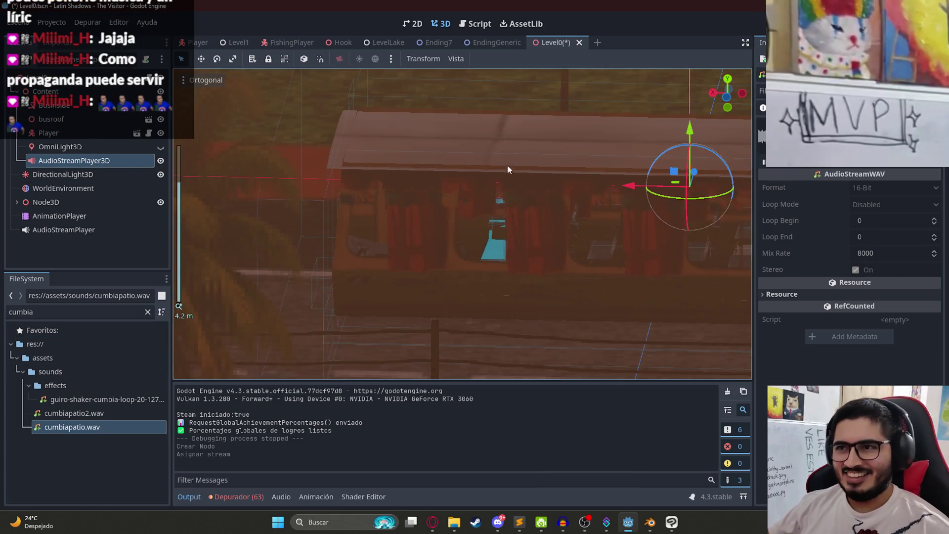
scroll(532, 236, "down", 5)
scroll(536, 225, "up", 3)
scroll(535, 161, "down", 3)
key("KP_7")
left_click_drag(520, 193, 498, 249)
Rename the node to RadioAudioStreamPlayer3D.
scroll(509, 265, "up", 5)
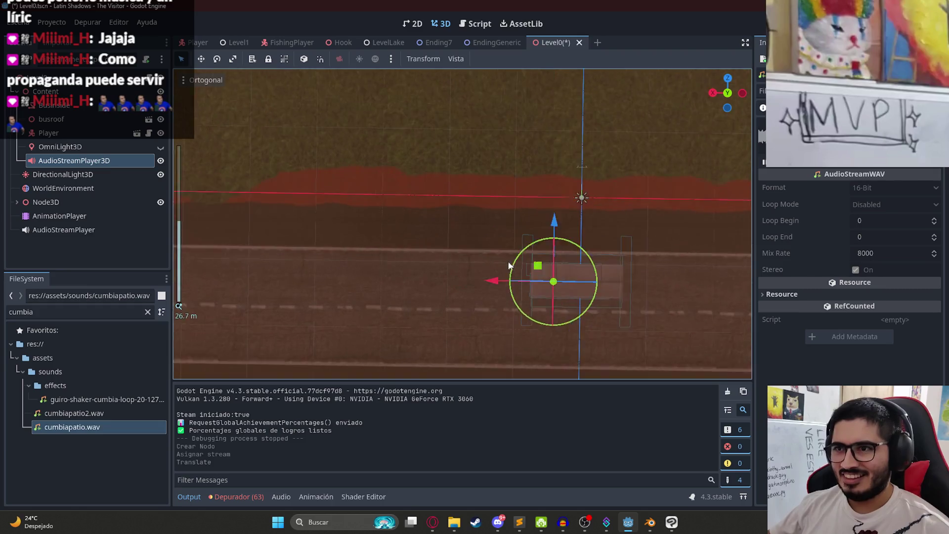
double_click(64, 164)
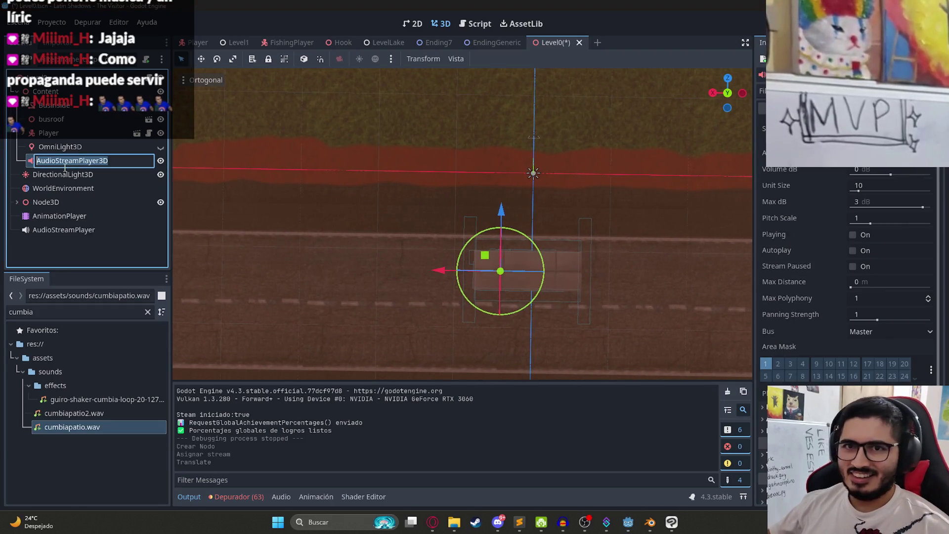
type("Radio")
key("Return")
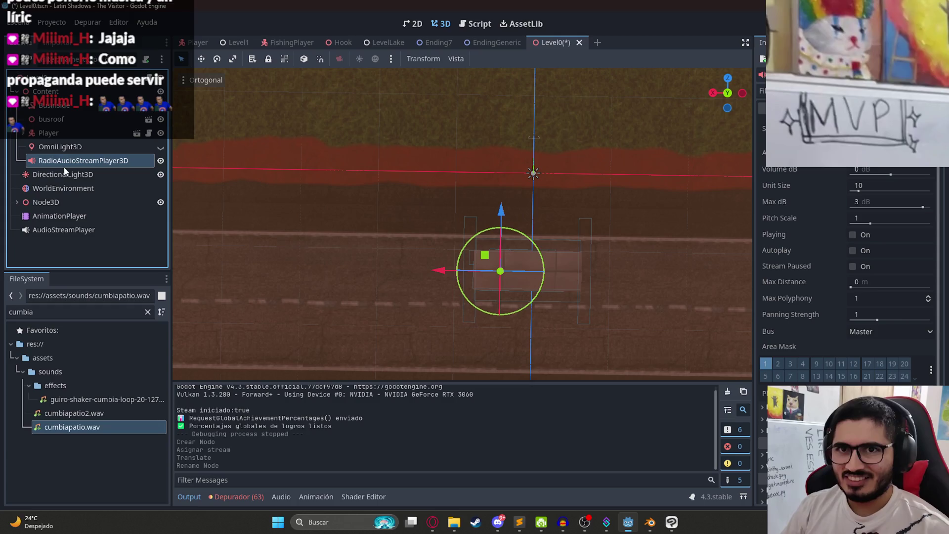
Set the radio's volume to -10 dB and save the Level0 scene.
left_click(861, 220)
left_click(870, 202)
left_click(874, 171)
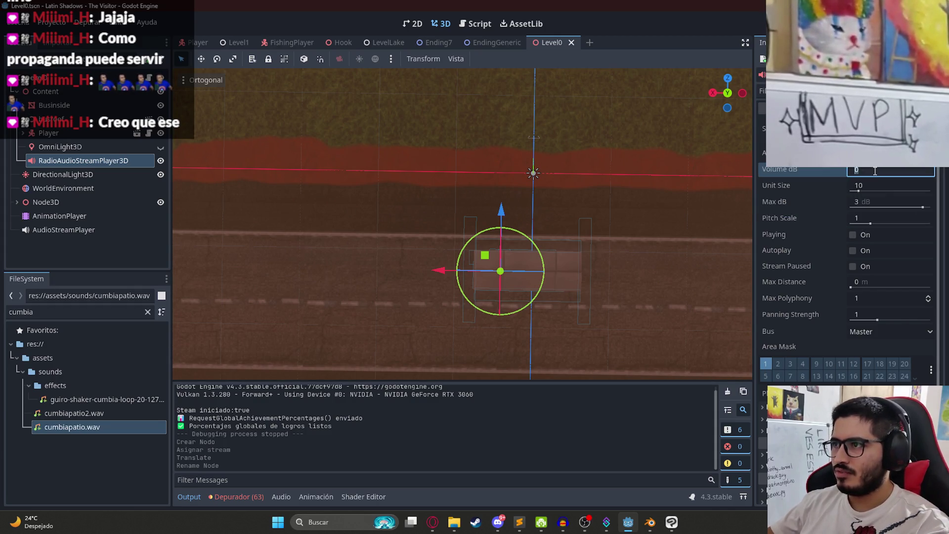
type("-10")
key("Return")
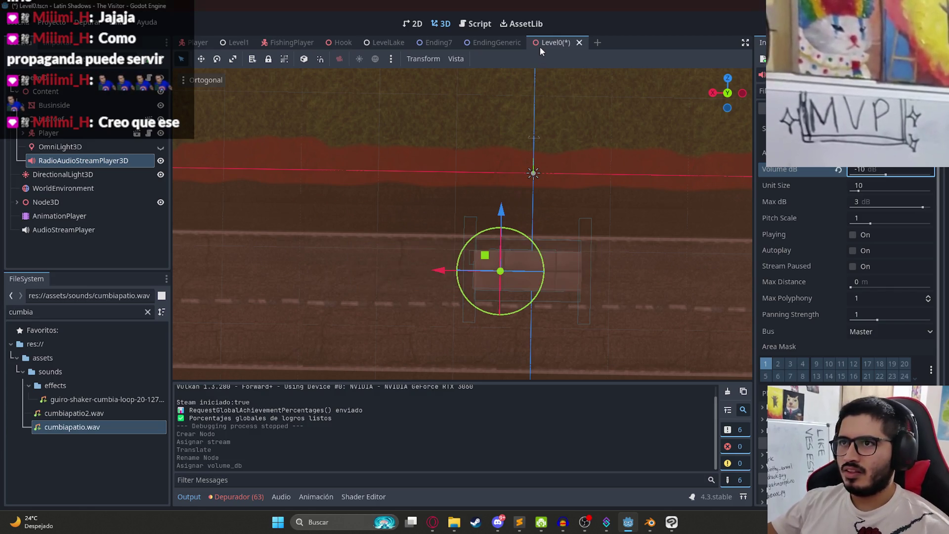
right_click(540, 46)
left_click(598, 132)
Playtest with F5, stop, enable the radio's Autoplay, and replay the scene.
key("F5")
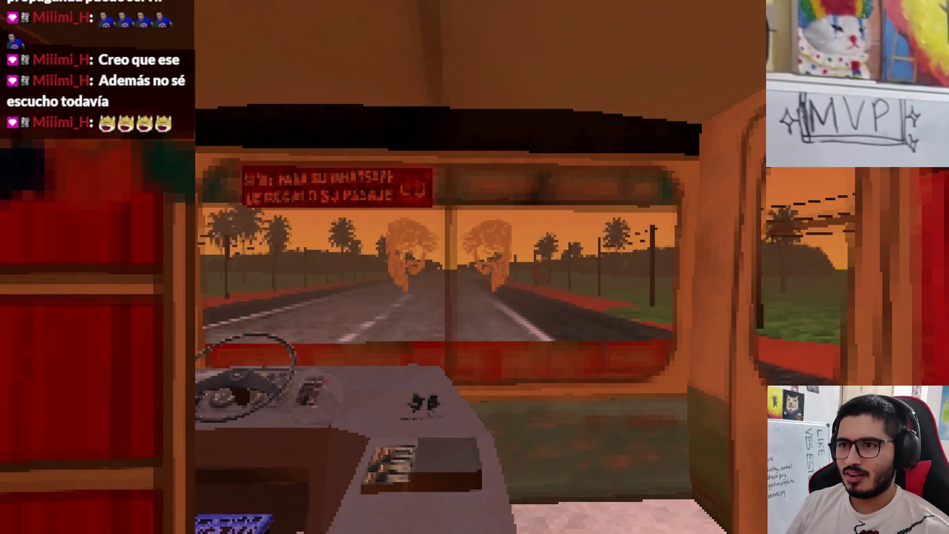
key("F8")
left_click(853, 251)
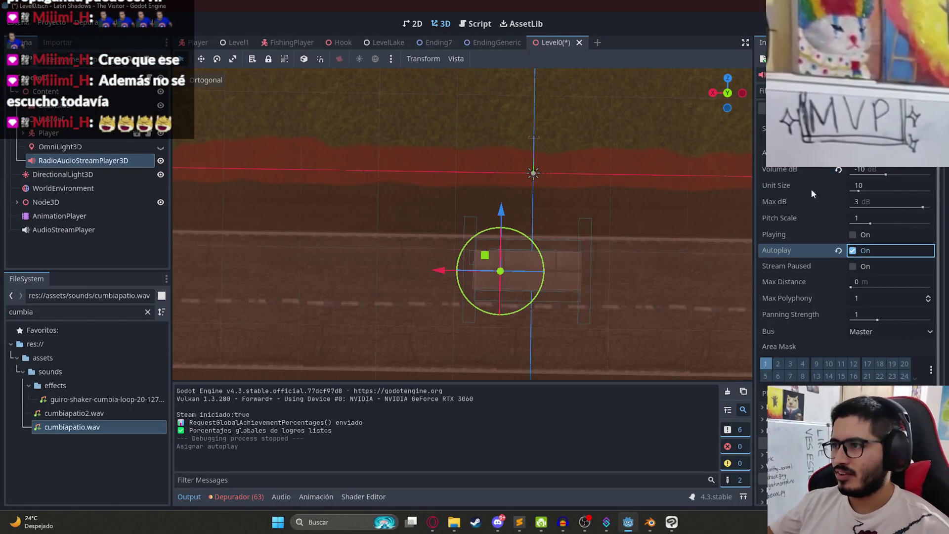
right_click(551, 42)
left_click(614, 130)
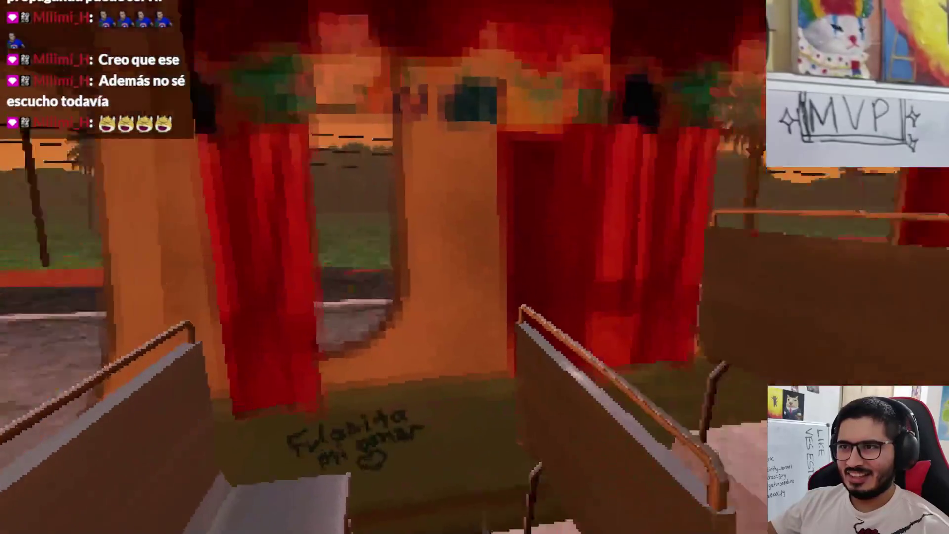
Walk up to the driver's dashboard, quit the game, and start editing the radio's volume.
key("w")
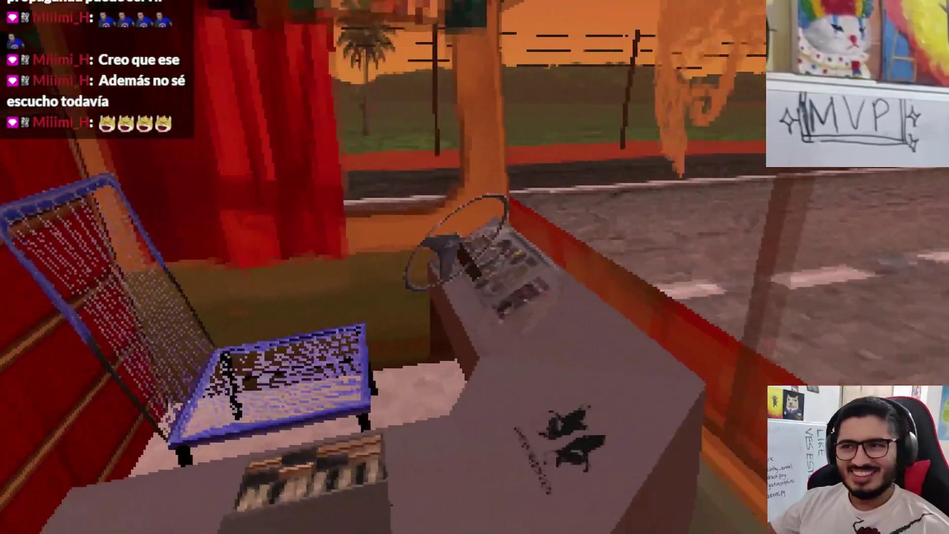
key("Escape")
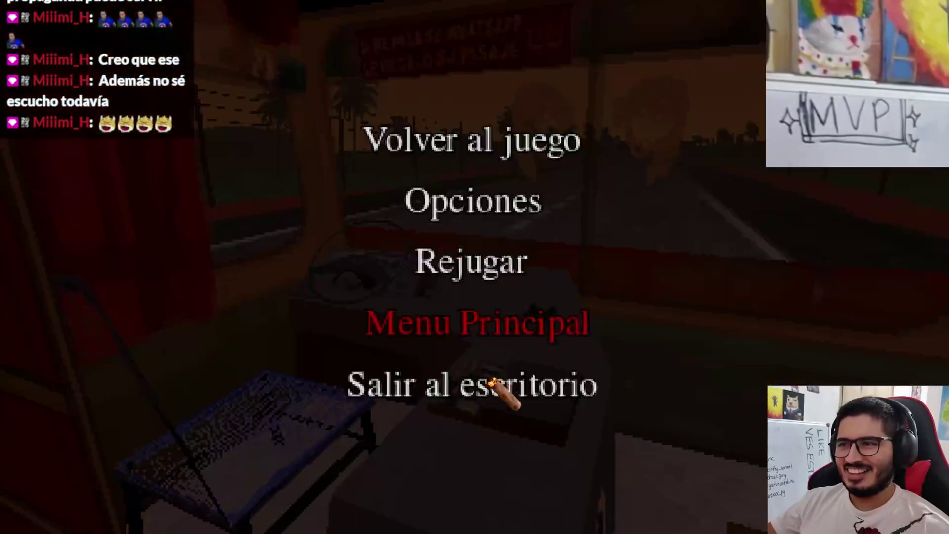
left_click(460, 383)
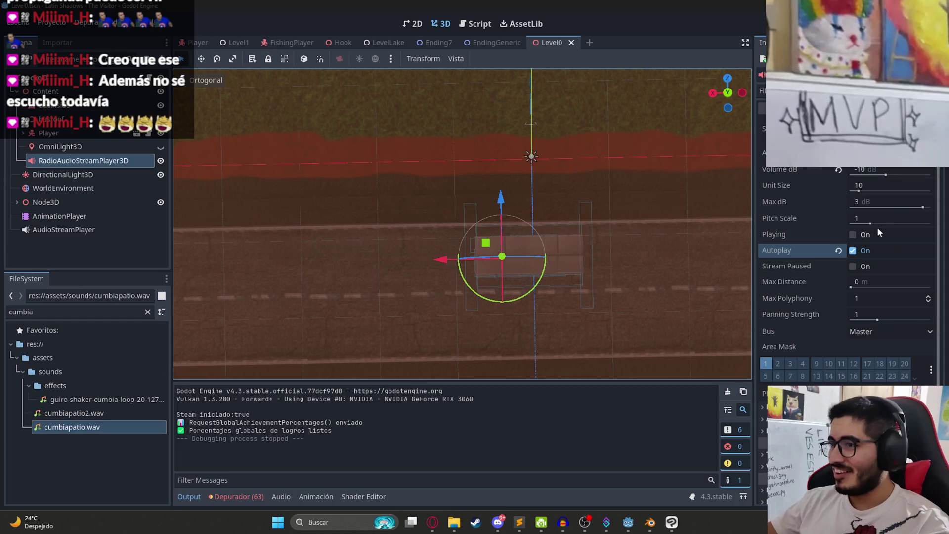
left_click(861, 170)
Try a -20 dB radio volume, save, and briefly playtest Level0.
type("-20")
key("Return")
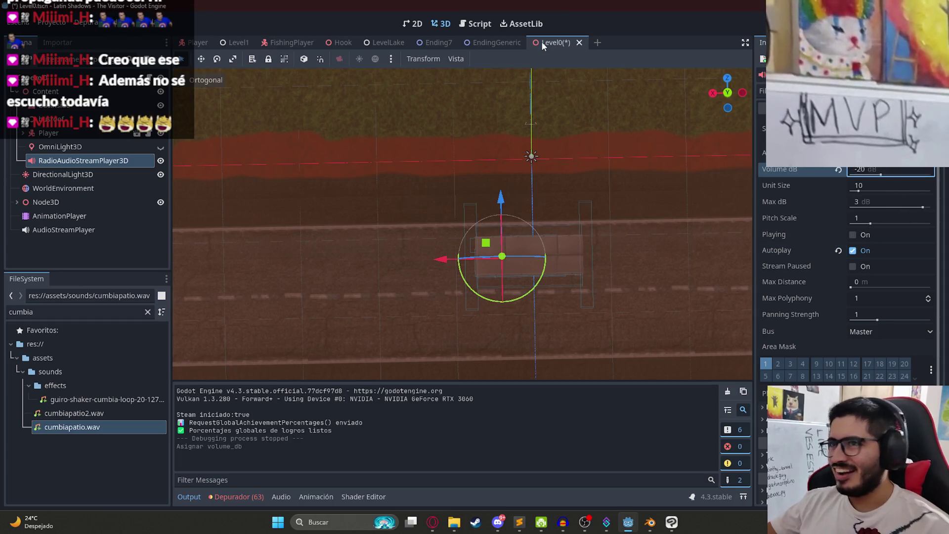
key("ctrl+s")
right_click(543, 44)
left_click(586, 123)
key("F5")
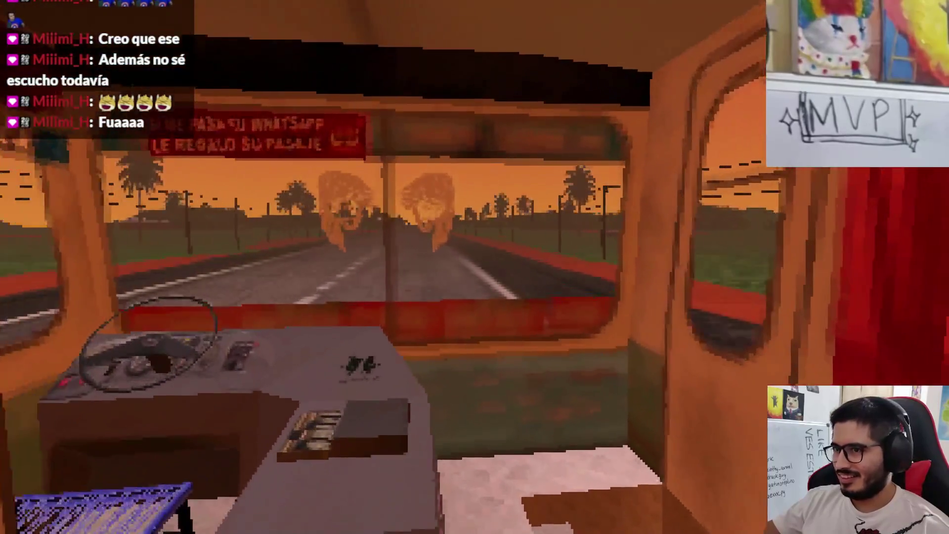
key("Escape")
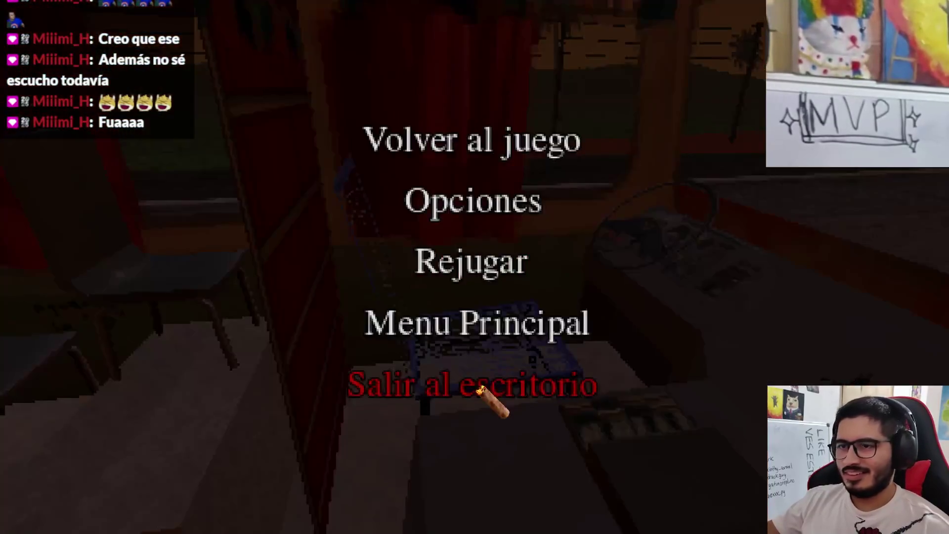
left_click(487, 391)
Set the radio to -15 dB volume and 8.55 m max distance, then save.
scroll(643, 297, "up", 3)
left_click(893, 168)
type("-15")
key("Return")
scroll(400, 225, "up", 4)
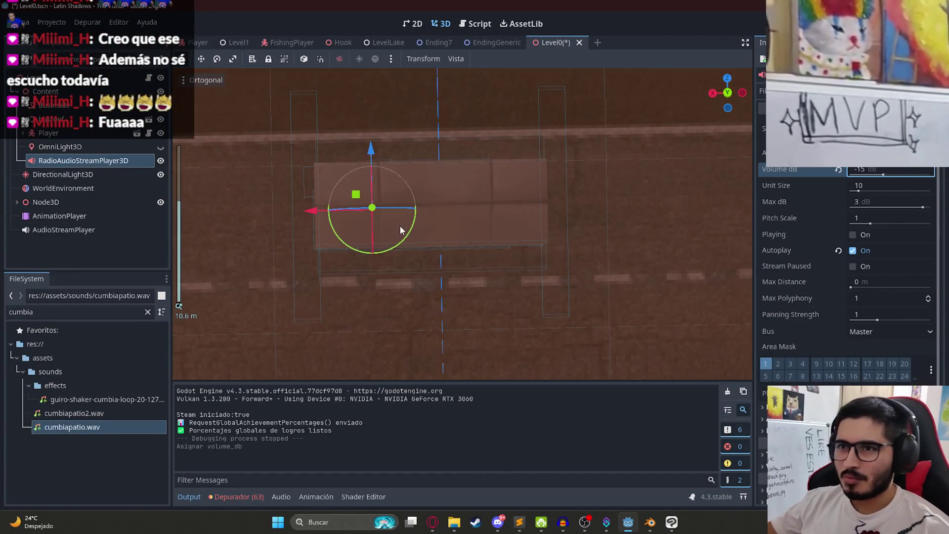
left_click_drag(357, 193, 487, 240)
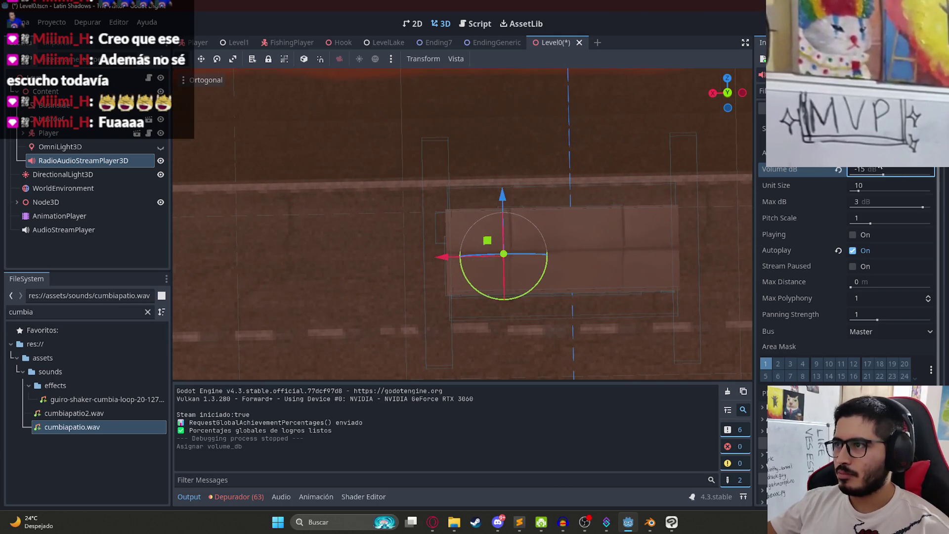
left_click(856, 286)
type("7.5")
key("Return")
mouse_move(885, 282)
left_mouse_down()
mouse_move(910, 282)
mouse_move(893, 282)
left_mouse_up()
key("ctrl+s")
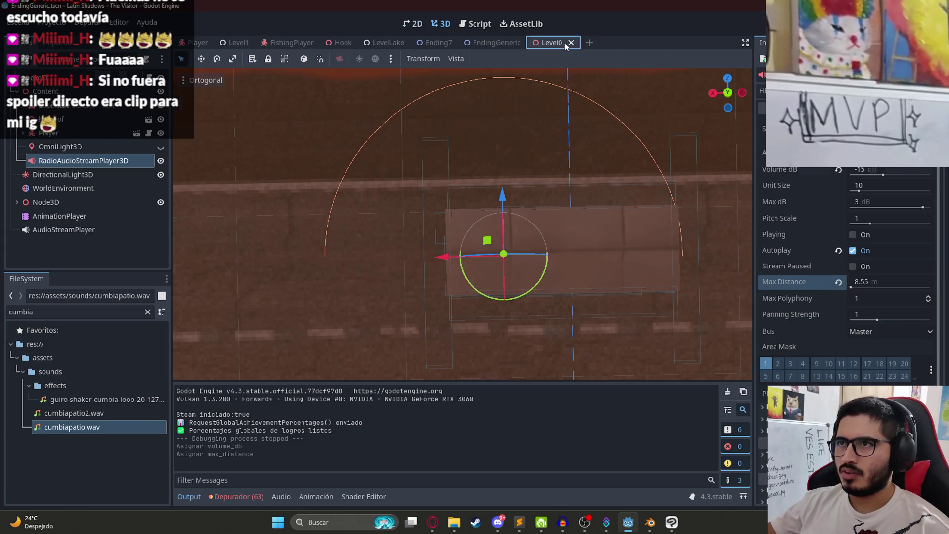
Reopen Level0.tscn via the file search and run it with Reproducir Esta Escena.
left_click(580, 42)
right_click(565, 44)
key("Escape")
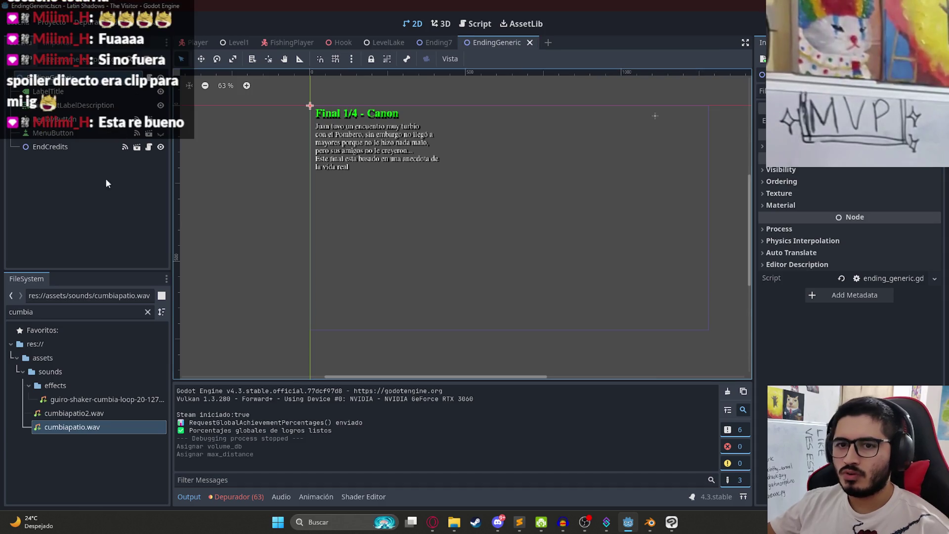
double_click(40, 311)
type("level0")
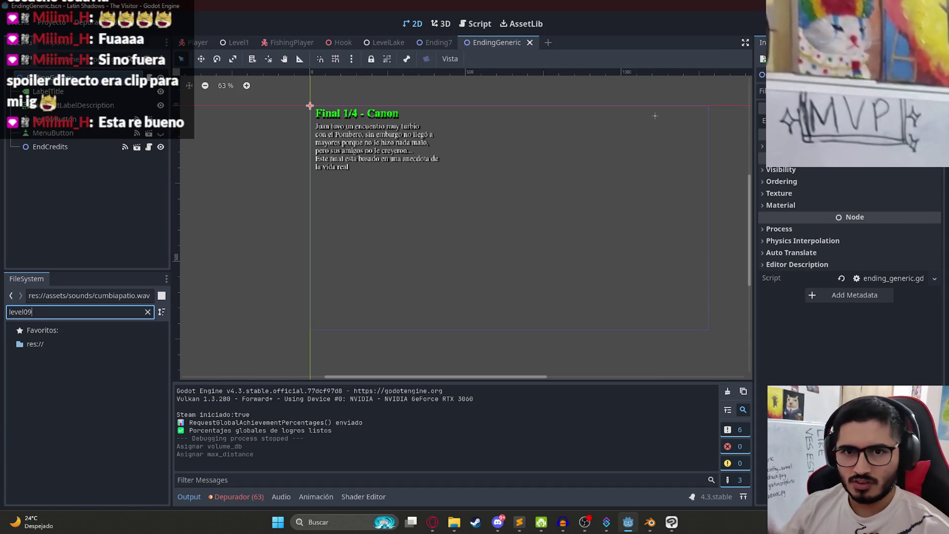
double_click(52, 373)
right_click(540, 43)
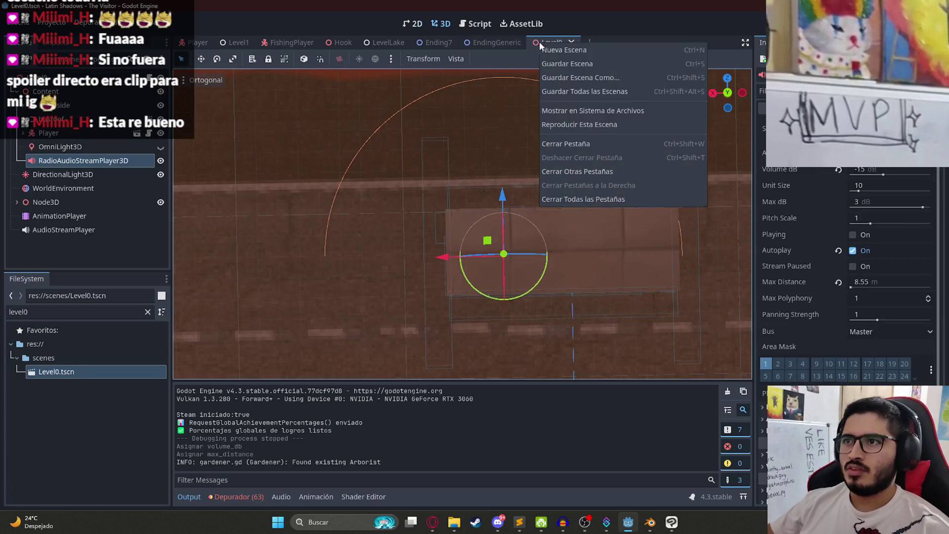
left_click(588, 125)
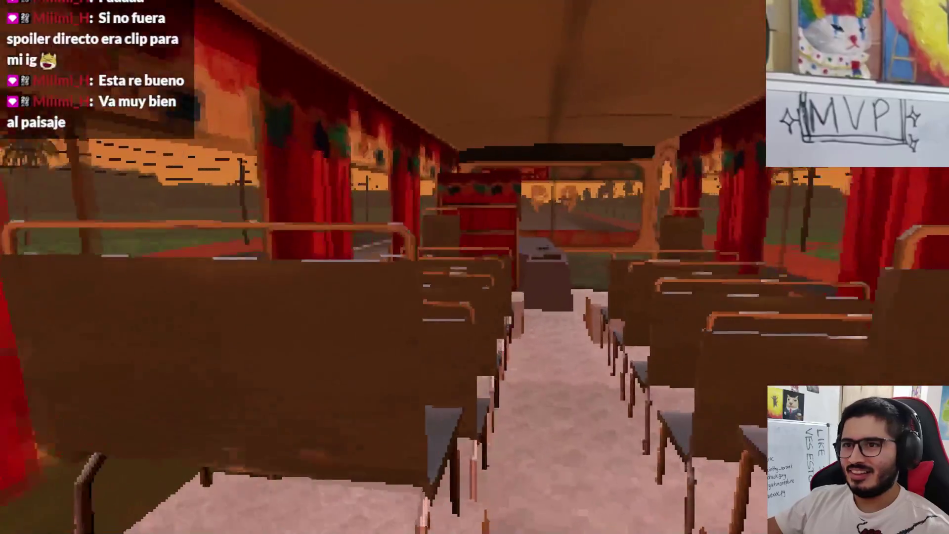
Quit the running game and undo an accidental Max Distance edit.
key("Escape")
left_click(503, 381)
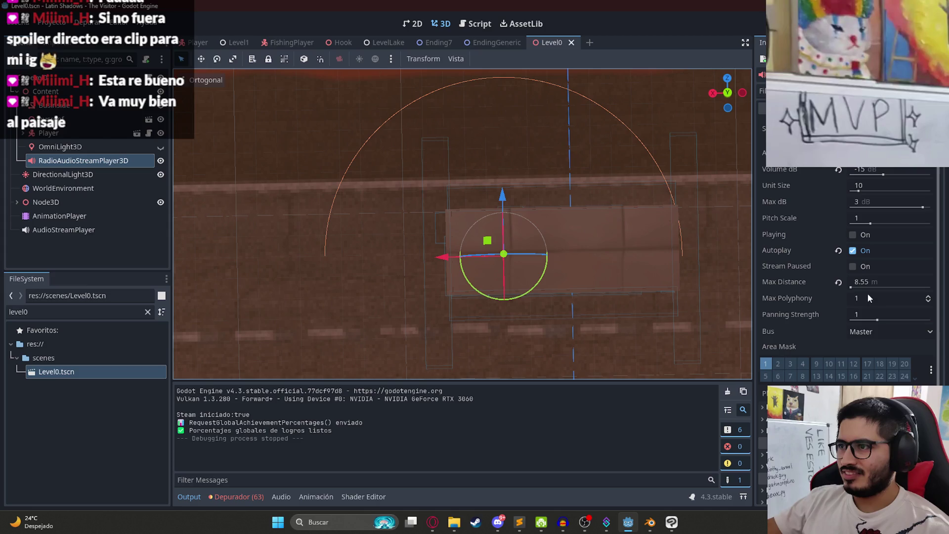
left_click(851, 287)
key("ctrl+z")
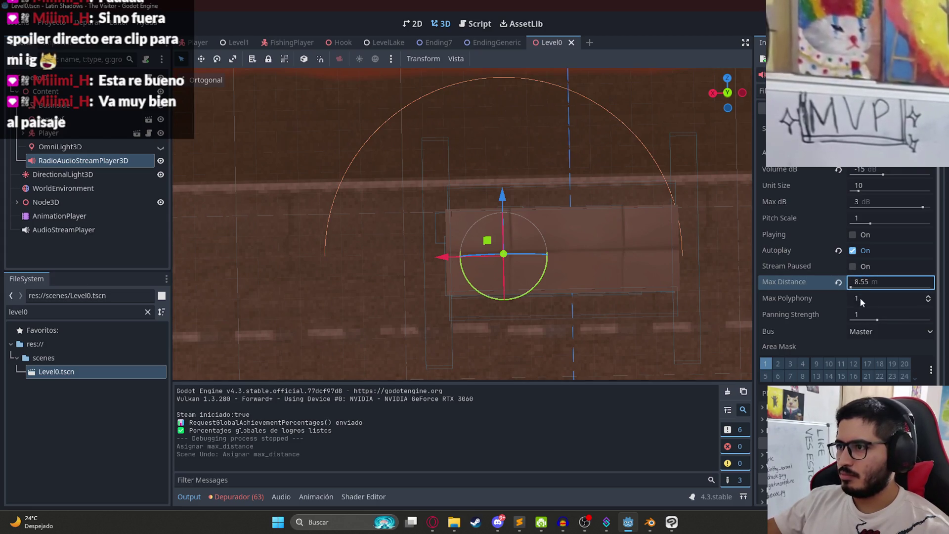
Try and undo Panning Strength 0.05, a higher Pitch Scale, and Unit Size 0.1.
left_click(862, 316)
type("0.05")
key("Return")
key("ctrl+z")
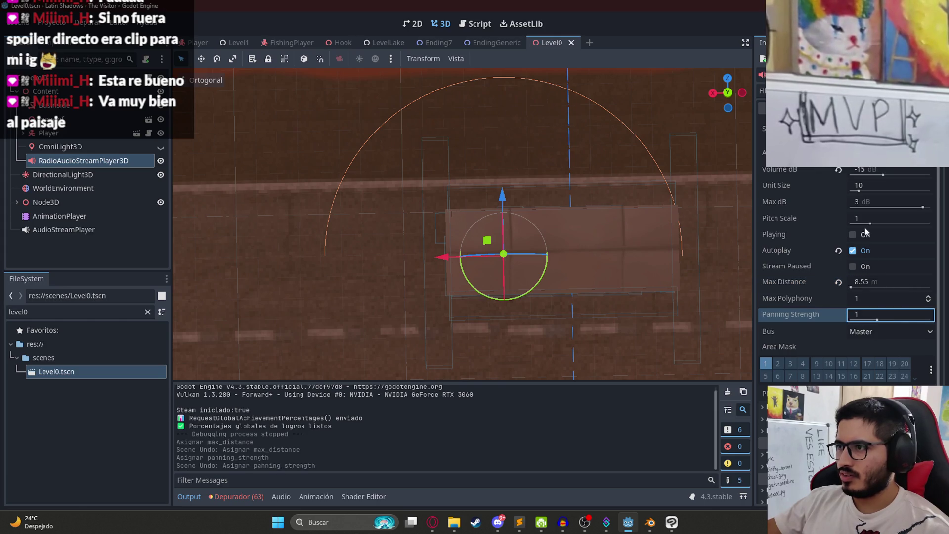
left_click_drag(871, 218, 886, 226)
key("ctrl+z")
left_click_drag(885, 186, 851, 186)
key("ctrl+z")
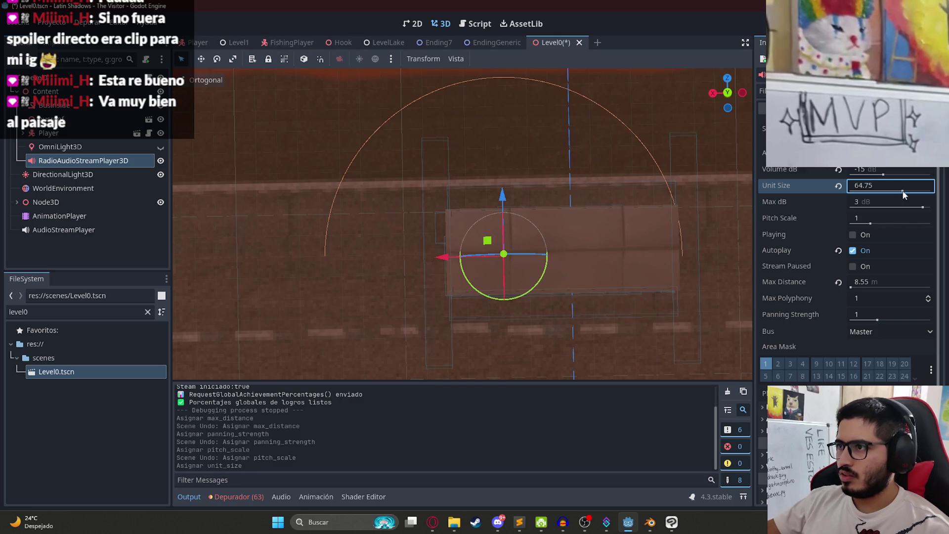
Set the radio volume to 0 dB and playtest Level0, then quit back.
left_click(875, 170)
key("Return")
right_click(554, 42)
left_click(595, 125)
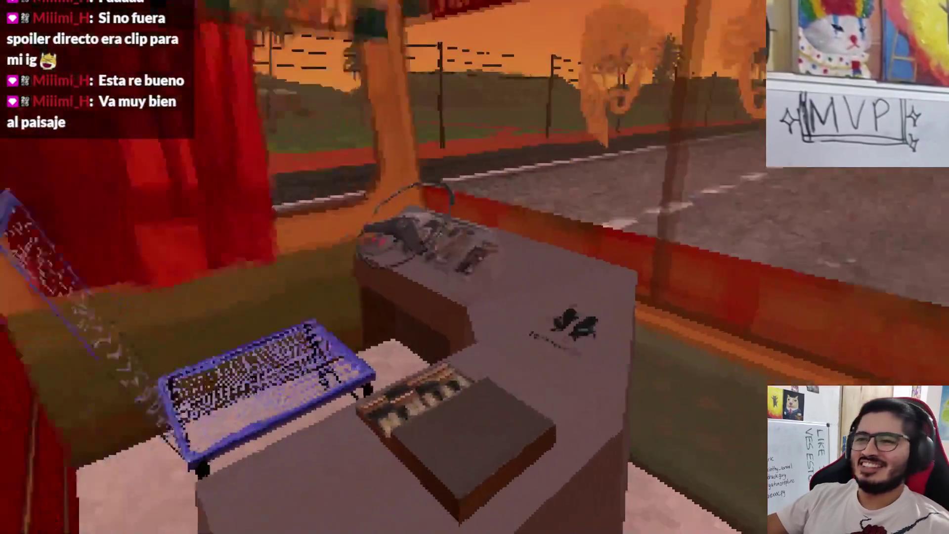
key("Escape")
left_click(476, 385)
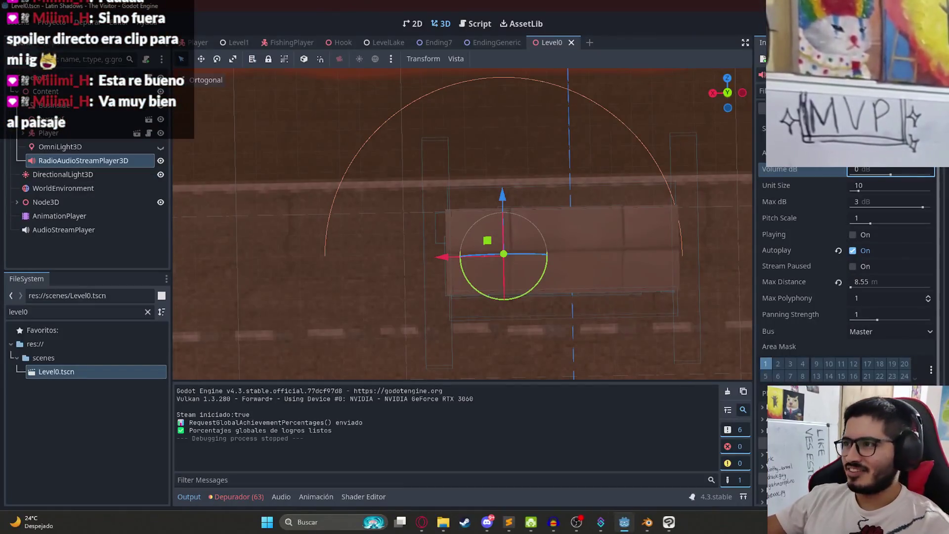
type("-5")
Apply -5 dB radio volume, save Level0, playtest it, and return to the editor.
key("Return")
key("ctrl+s")
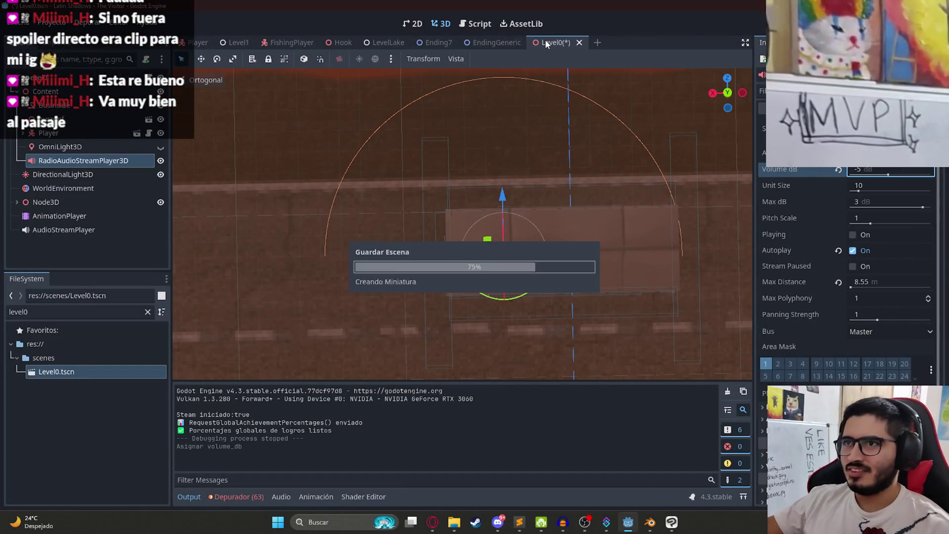
right_click(545, 43)
left_click(585, 124)
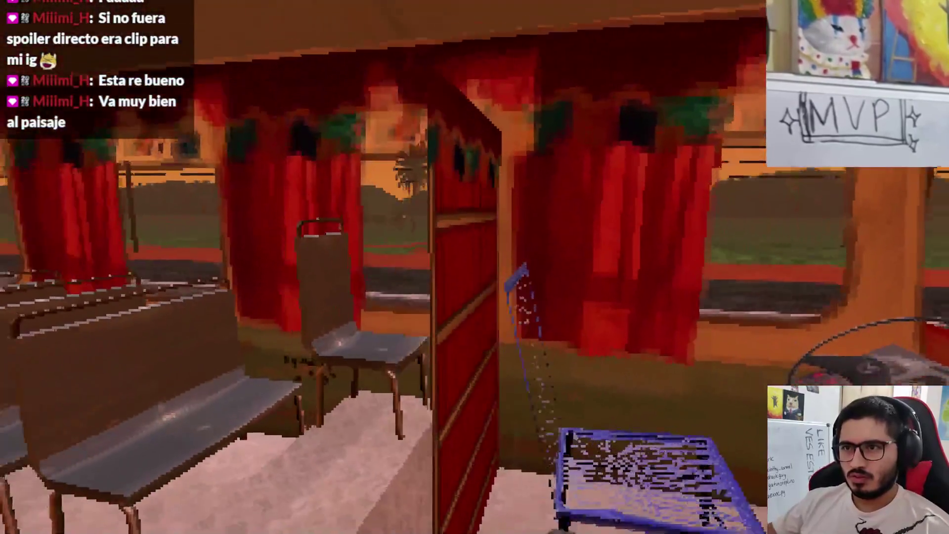
key("Escape")
left_click(482, 379)
Apply -10 dB and playtest Level0, walking to the bus's rear before pausing.
key("ctrl+z")
right_click(556, 40)
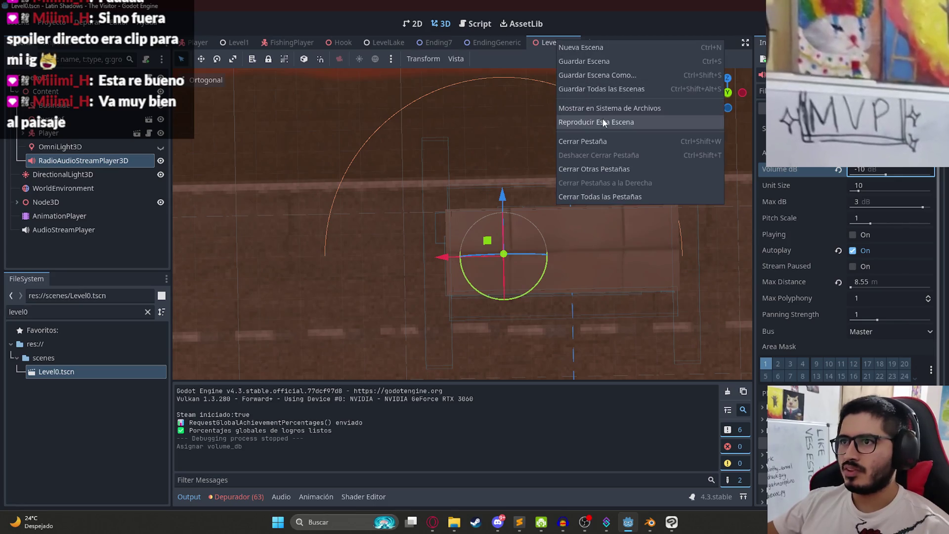
left_click(600, 123)
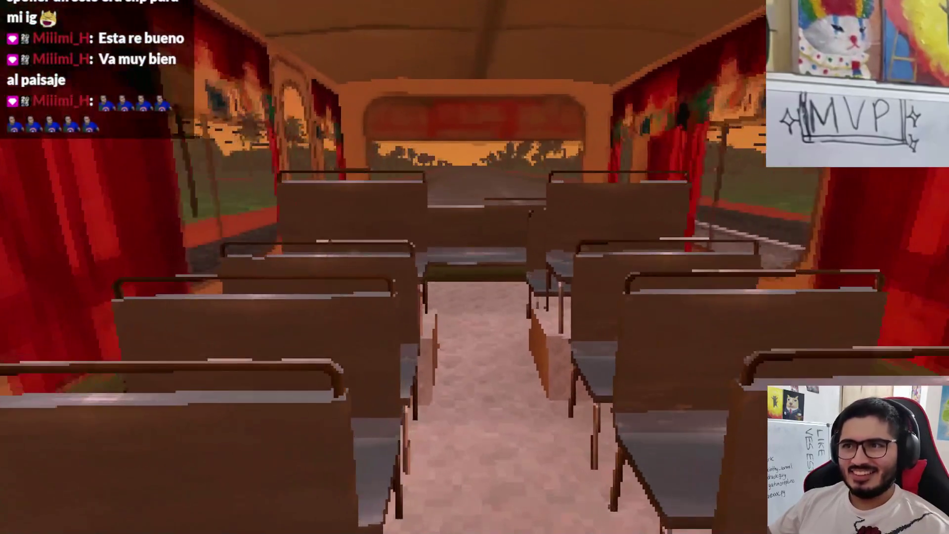
key("w")
key("Escape")
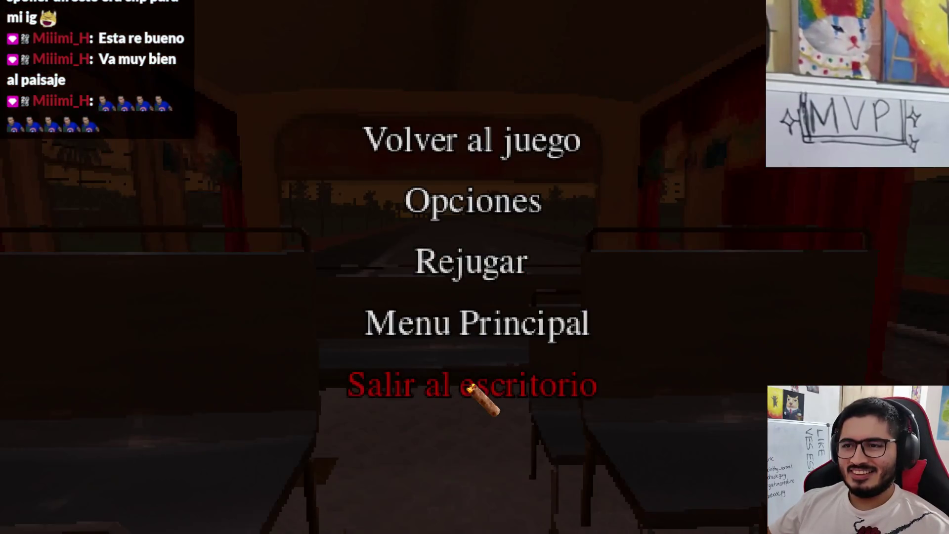
Quit the game, extend the radio's Max Distance to 13.4 m, and save.
left_click(480, 388)
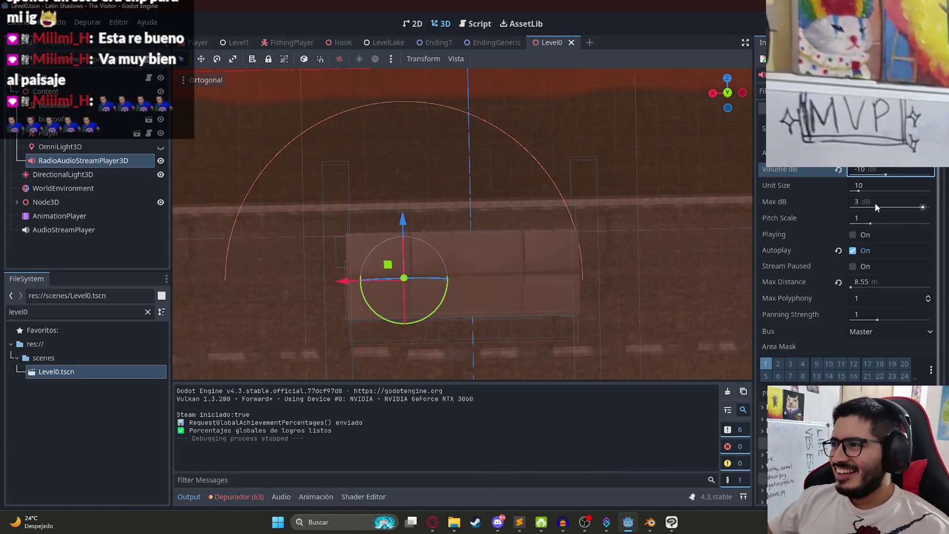
left_click(862, 282)
type("0")
key("Return")
key("ctrl+z")
mouse_move(851, 286)
left_mouse_down()
mouse_move(880, 286)
mouse_move(852, 291)
left_mouse_up()
key("ctrl+s")
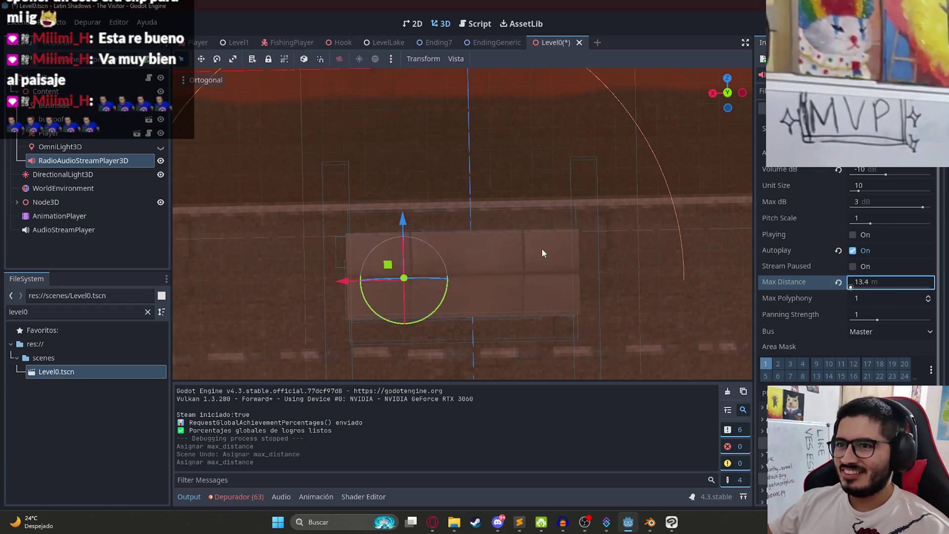
Connect the radio's finished signal to a new level_0.gd handler.
scroll(519, 224, "up", 3)
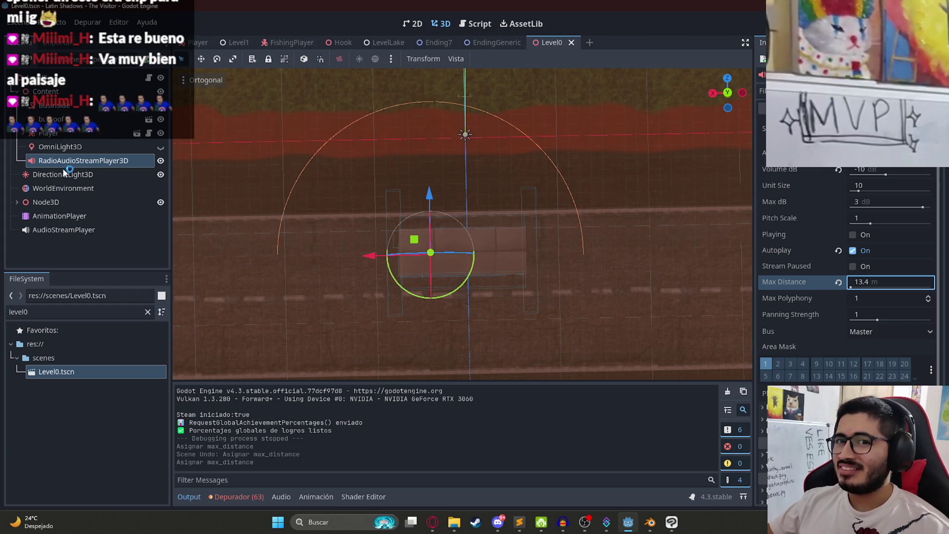
left_click(60, 147)
left_click(83, 161)
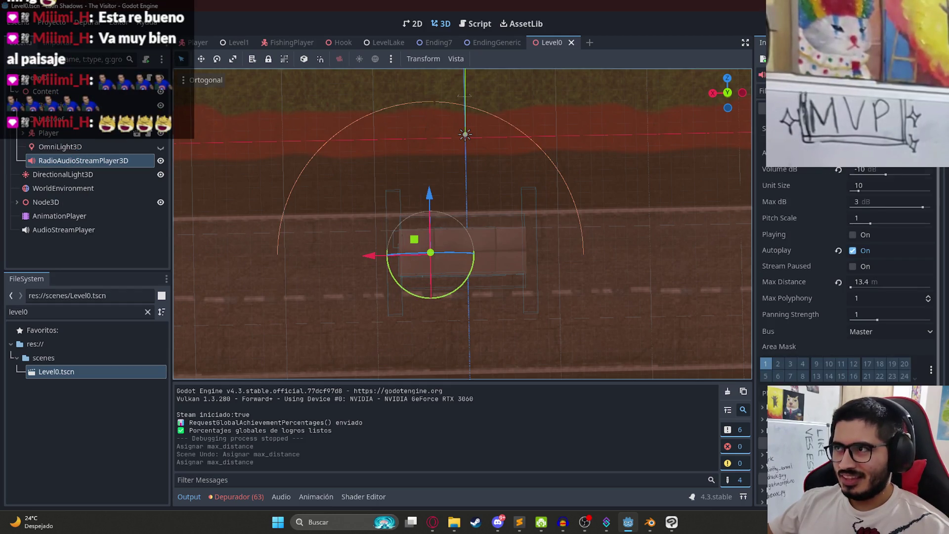
left_click(796, 42)
double_click(801, 149)
left_click(482, 374)
left_click(362, 339)
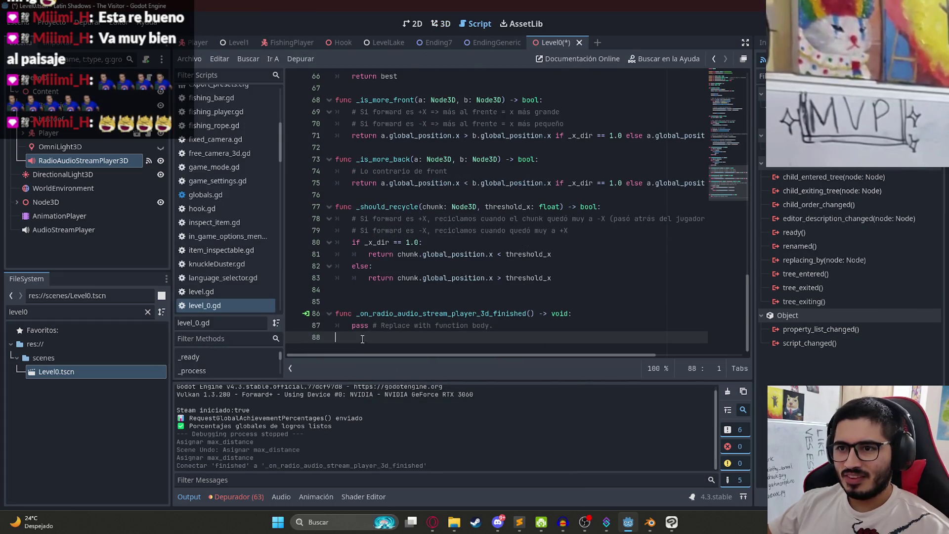
left_click_drag(353, 327, 493, 326)
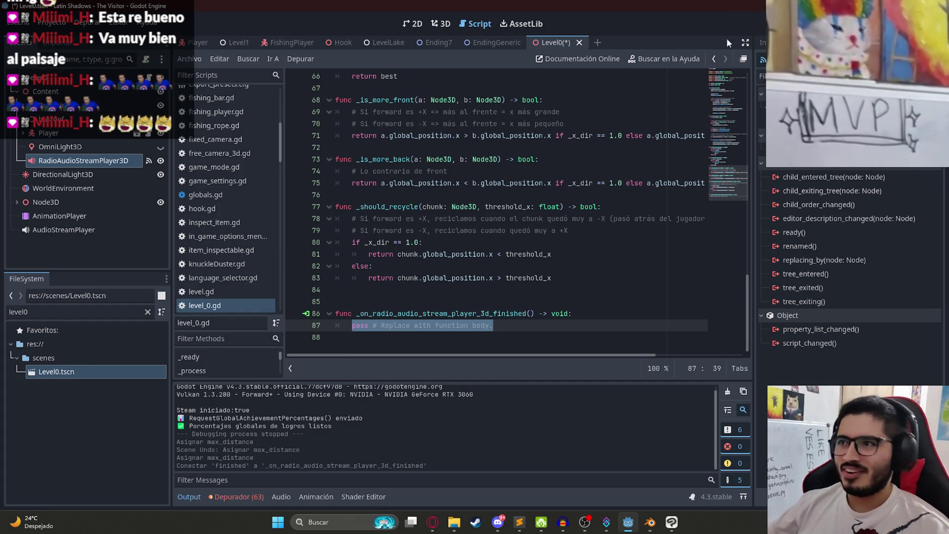
left_click_drag(727, 183, 733, 64)
left_click(533, 176)
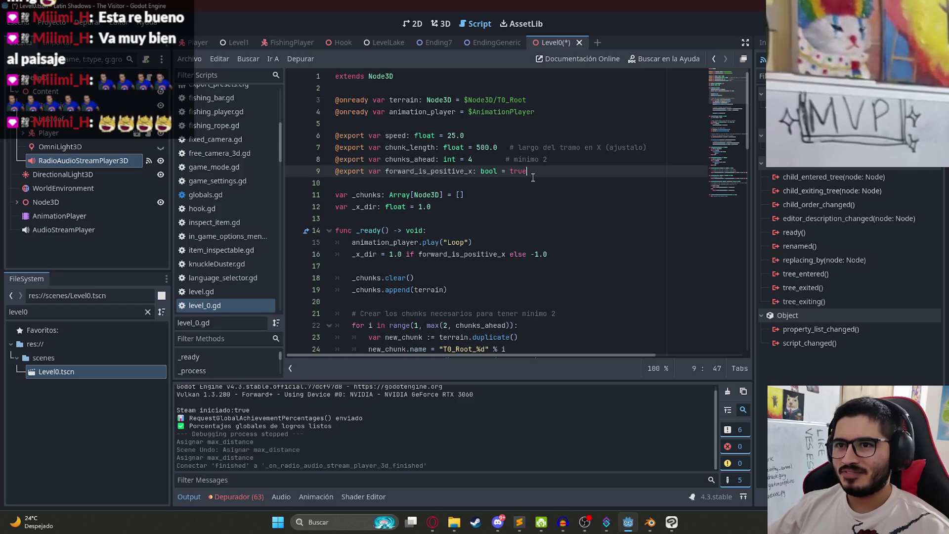
left_click(539, 113)
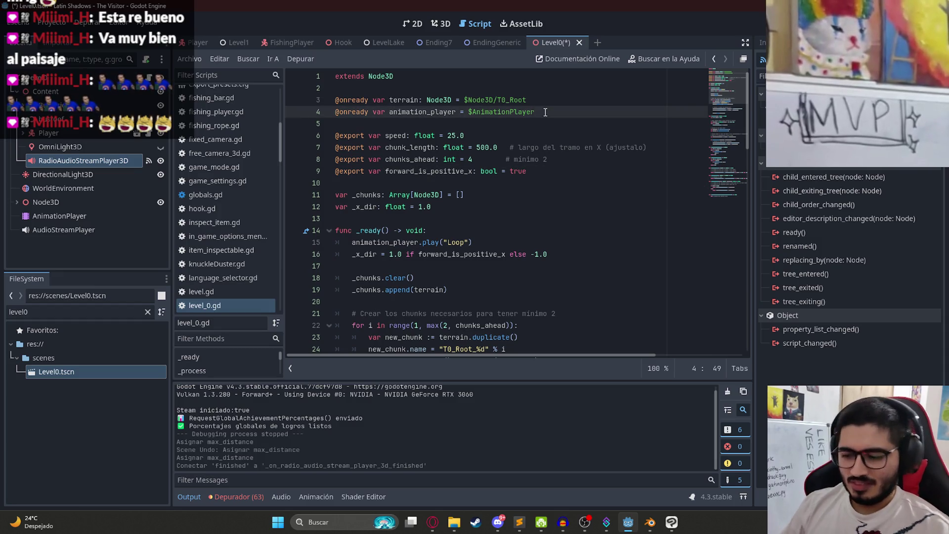
key("Return")
type("\"")
key("BackSpace")
type("@onrea")
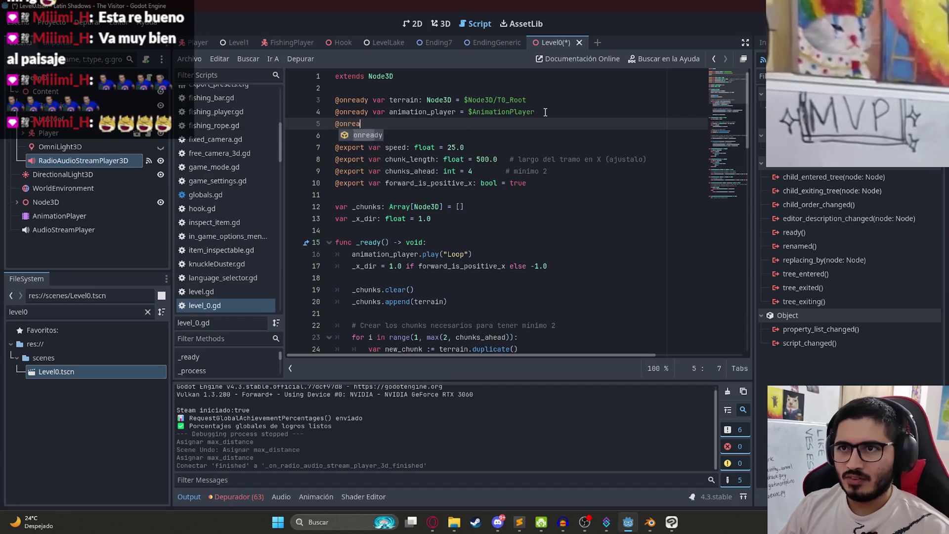
type("dy var radio = $Radio")
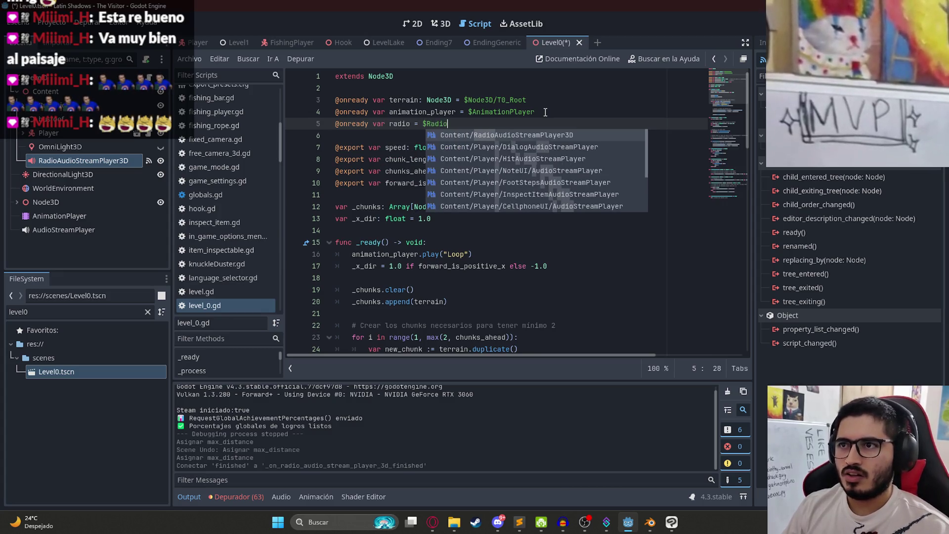
key("Return")
Replace the handler's pass with radio.stream = preload of cumbiapatio.wav.
double_click(400, 123)
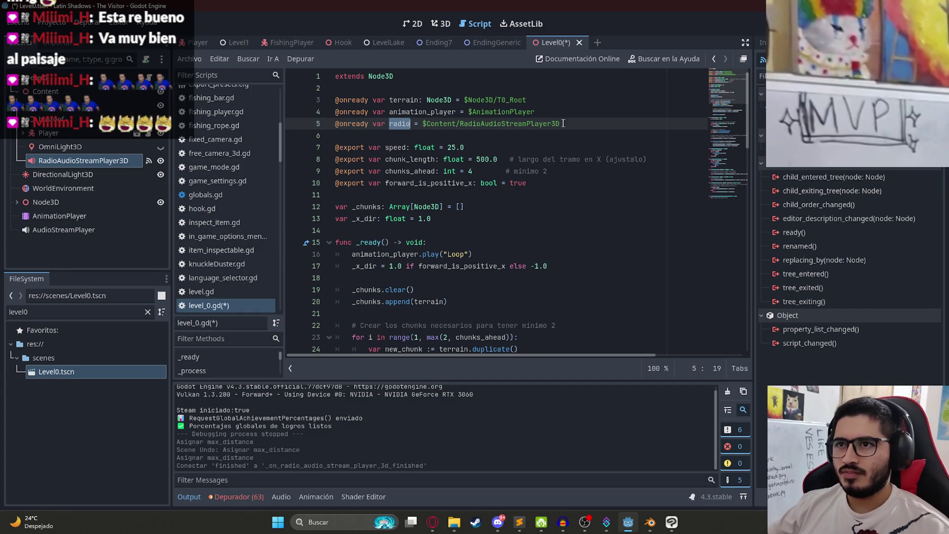
scroll(595, 224, "down", 15)
left_click_drag(355, 326, 551, 331)
type("radio.stream=")
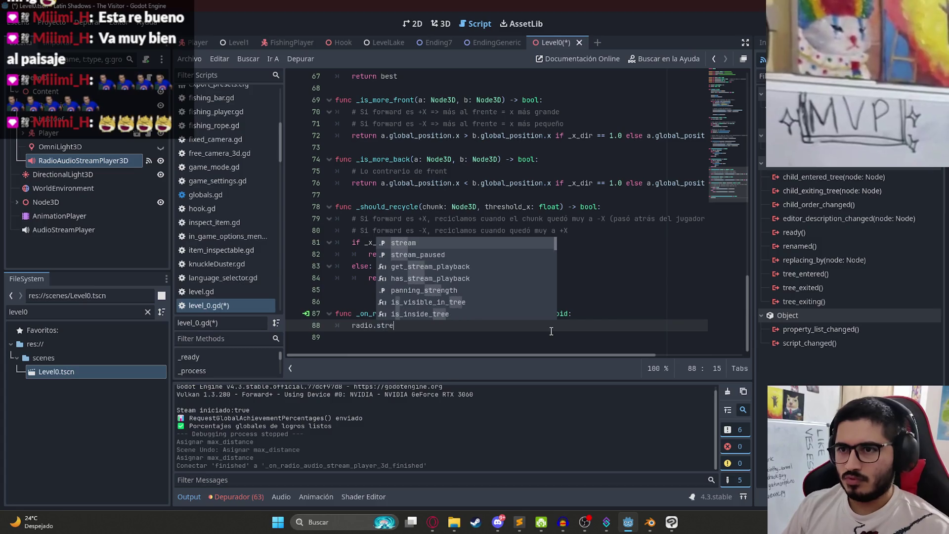
key("BackSpace")
type("= p")
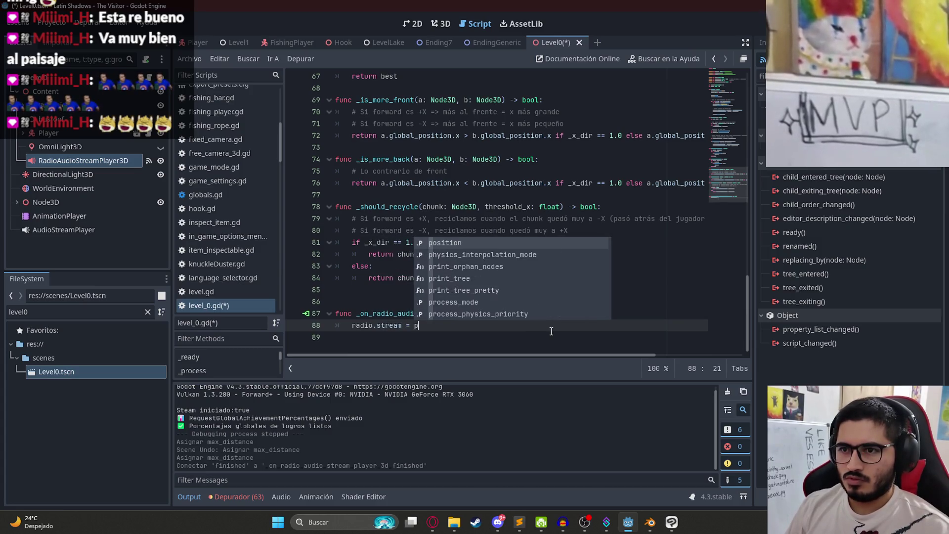
type("reload(cumbia")
key("Down")
key("Return")
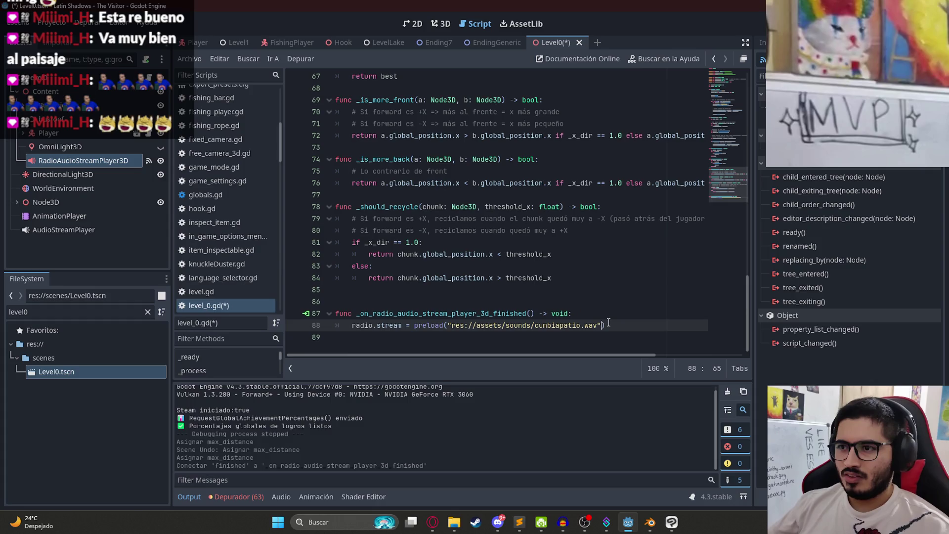
Add radio.play() after the assignment, save, and open a line atop the handler.
left_click_drag(607, 325, 368, 332)
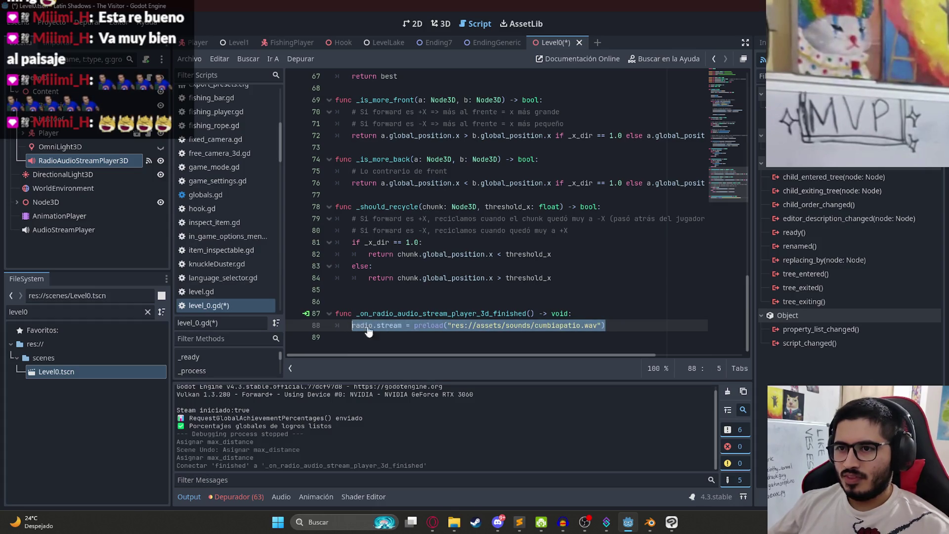
left_click(604, 330)
key("Return")
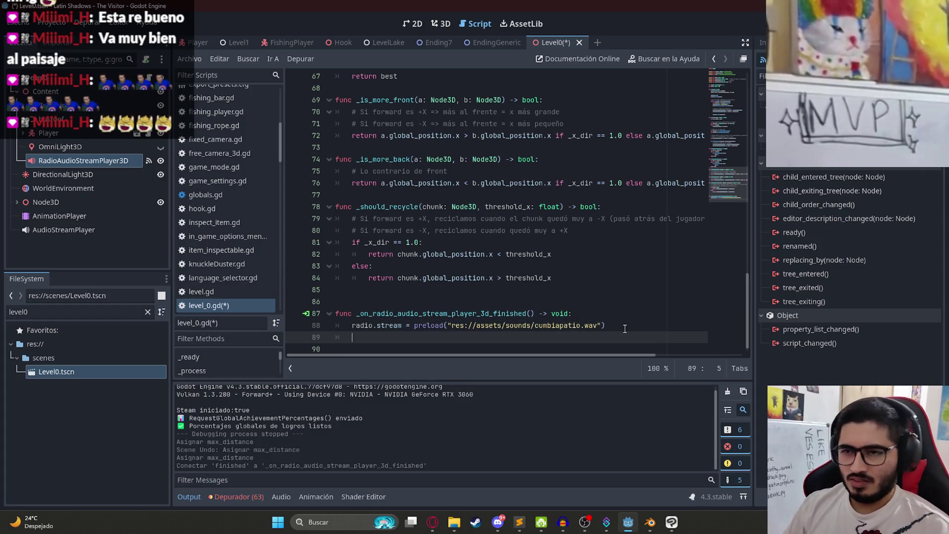
type("radio.play")
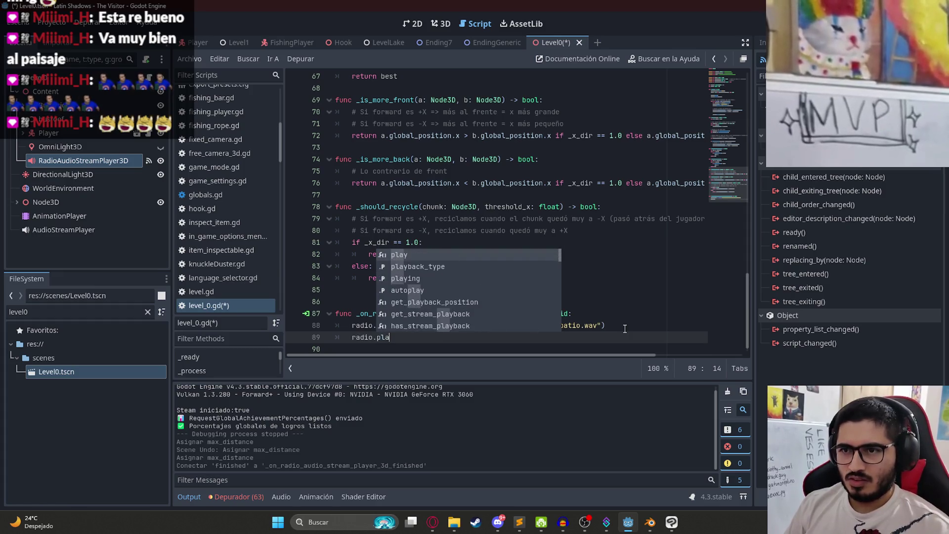
key("Return")
key("ctrl+s")
mouse_move(447, 340)
left_mouse_down()
mouse_move(361, 328)
mouse_move(354, 337)
left_mouse_up()
left_click(406, 336)
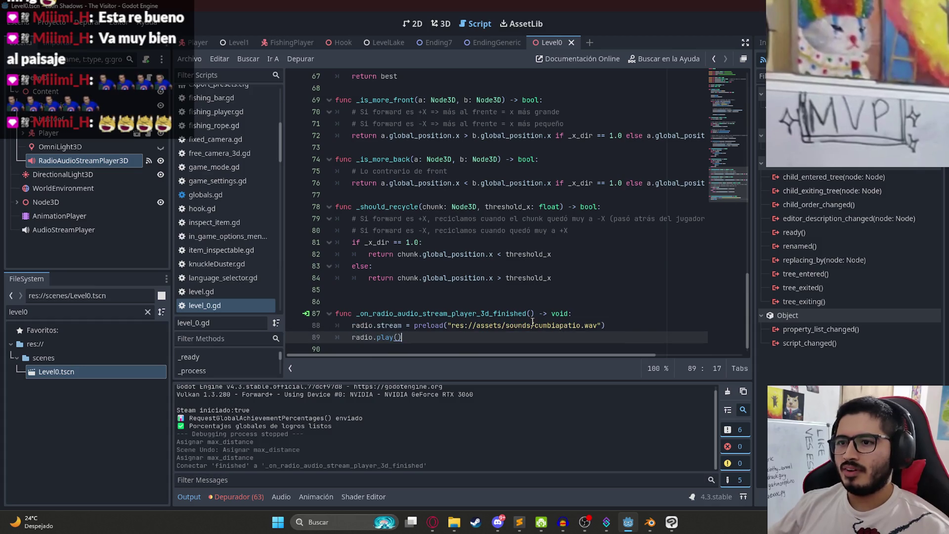
left_click(587, 313)
key("Return")
type("'")
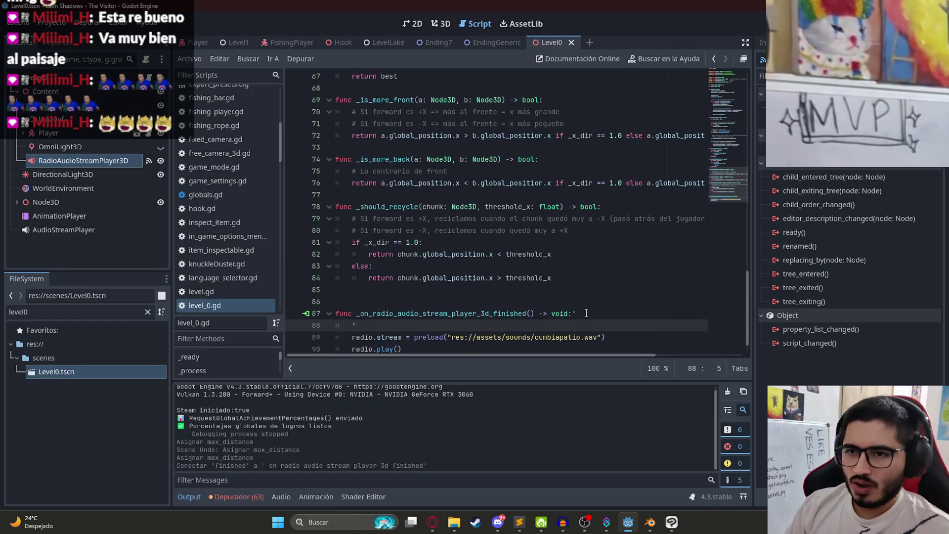
Add an if testing for cumbiapatio2.wav, nest the cumbiapatio.wav assignment, then add else:.
type("if ra")
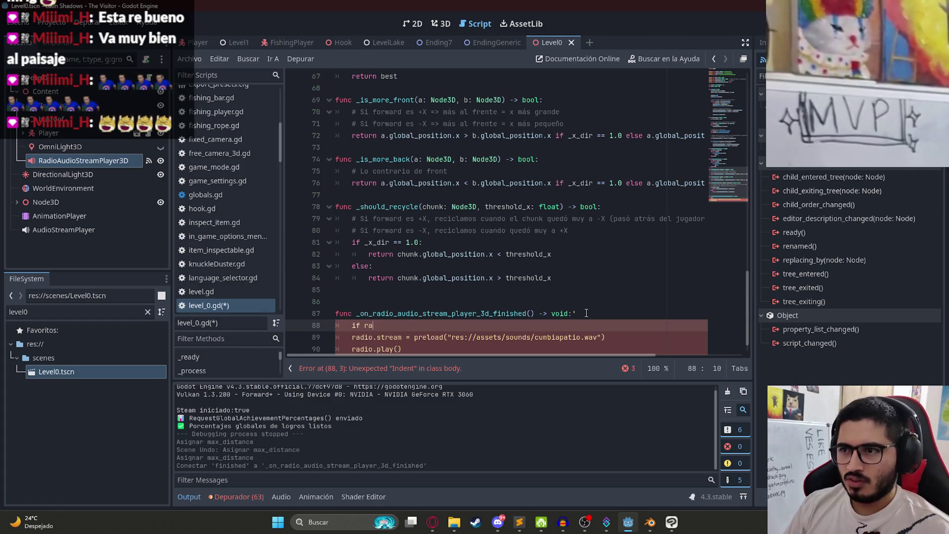
type(".")
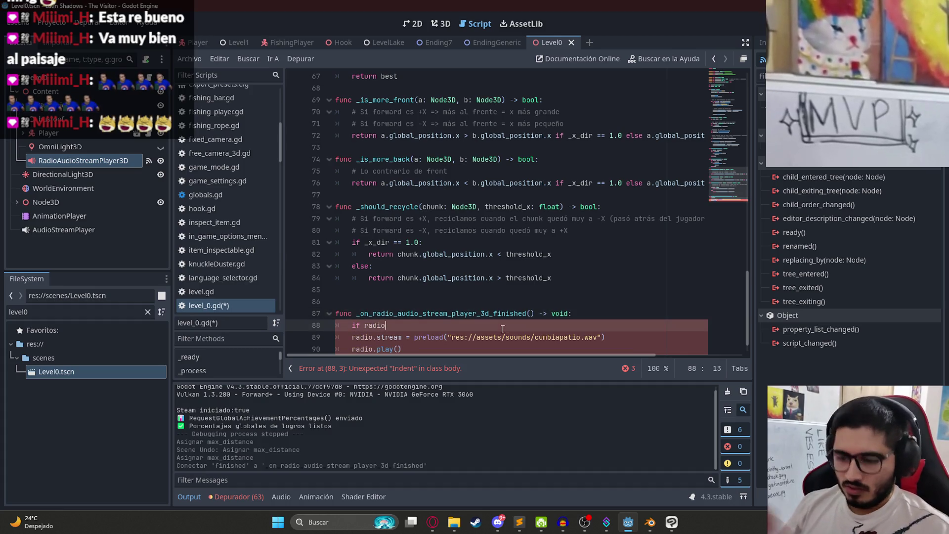
type("stream.")
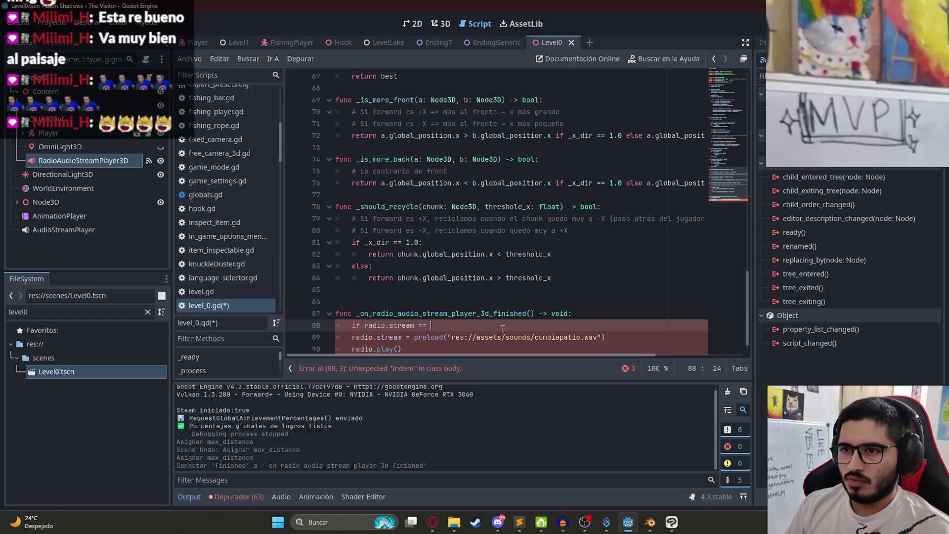
type("preload(")
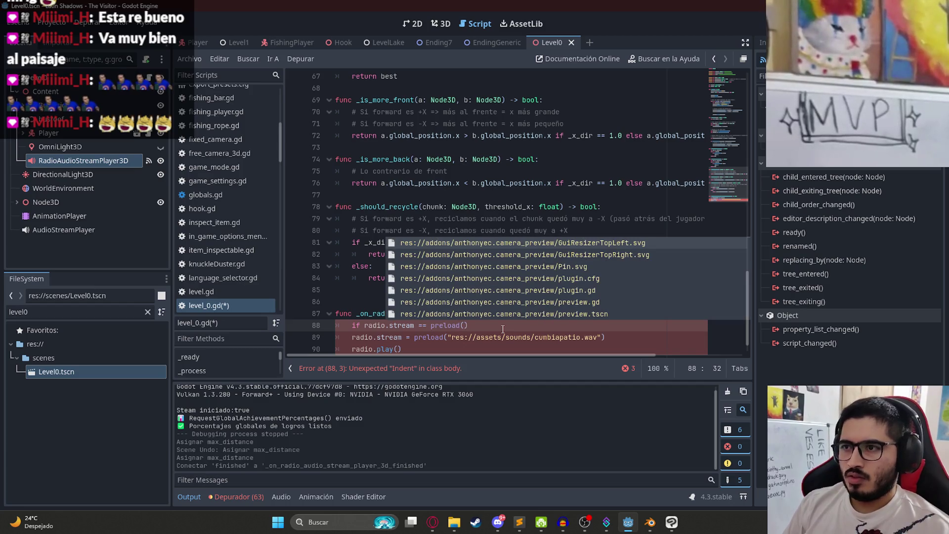
type("cumbia")
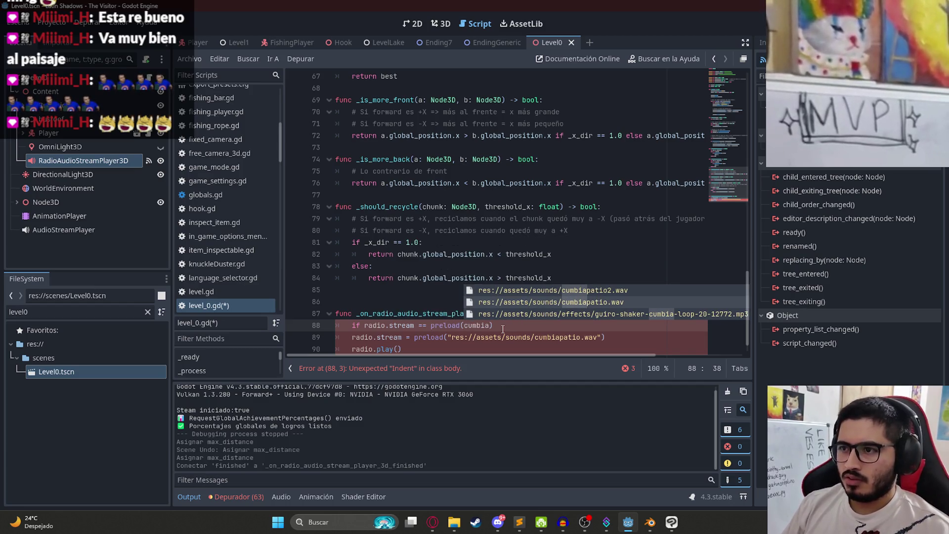
key("Return")
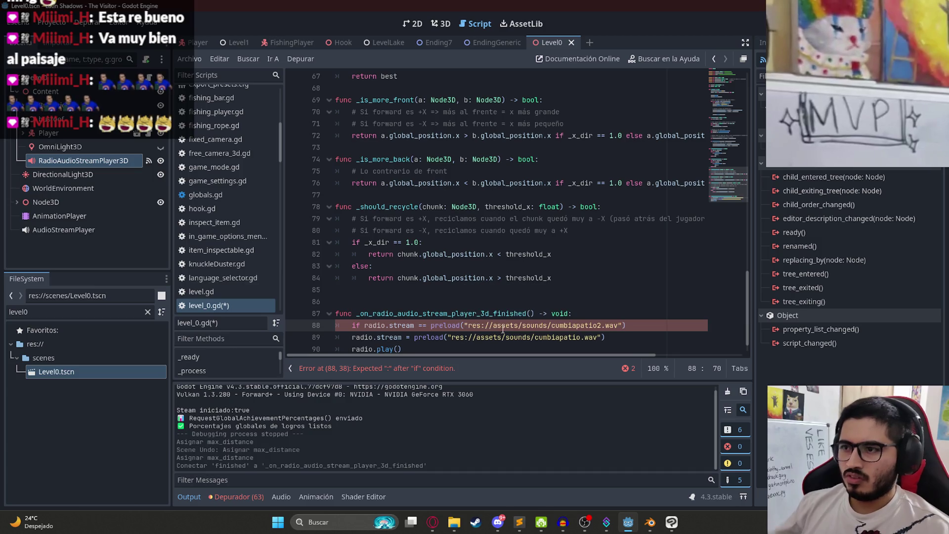
scroll(663, 325, "down", 1)
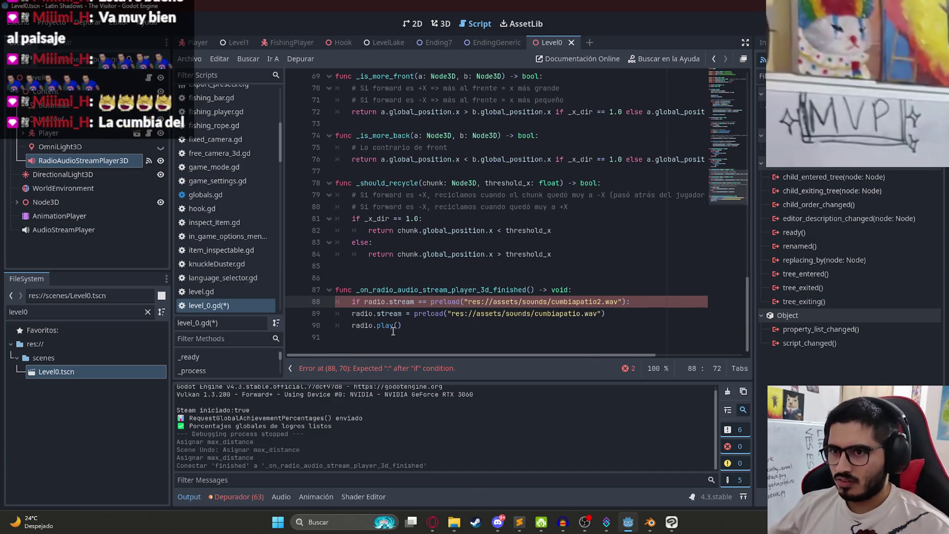
left_click(638, 316)
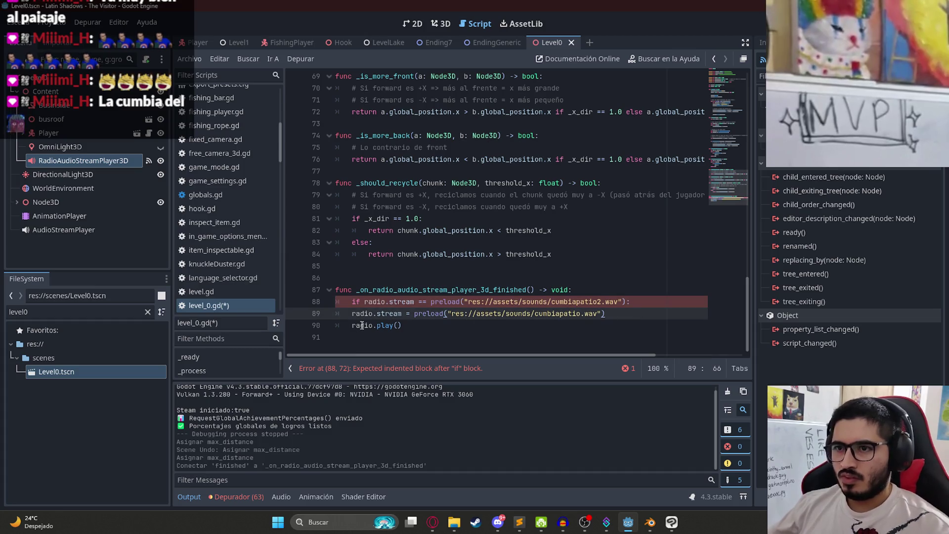
key("Tab")
key("Return")
key("BackSpace")
type("else:")
key("Return")
Under else, paste the assignment changed to cumbiapatio2.wav and save the script.
left_click_drag(647, 311, 369, 313)
key("ctrl+c")
left_click(569, 332)
key("ctrl+v")
left_click(598, 337)
type("2")
left_click(627, 302)
left_click(538, 314)
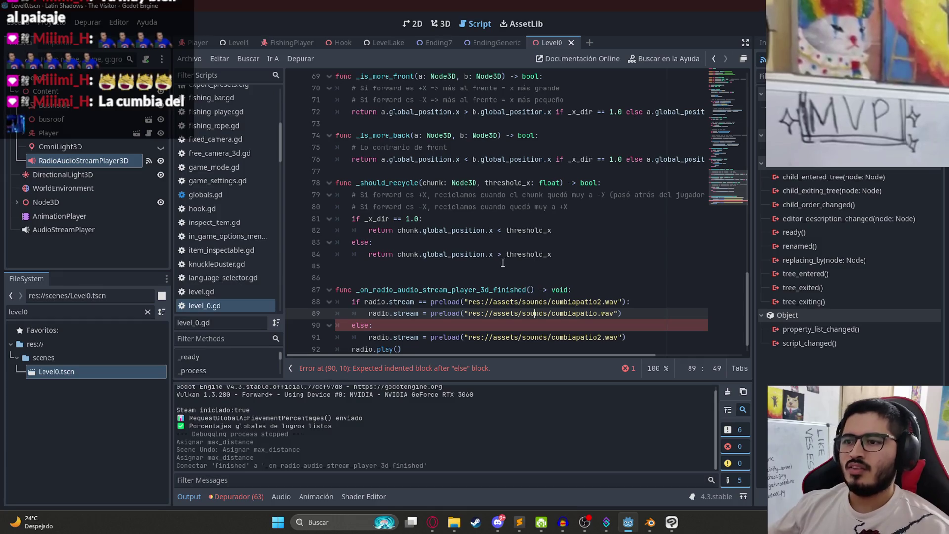
key("ctrl+s")
scroll(538, 313, "down", 1)
right_click(546, 44)
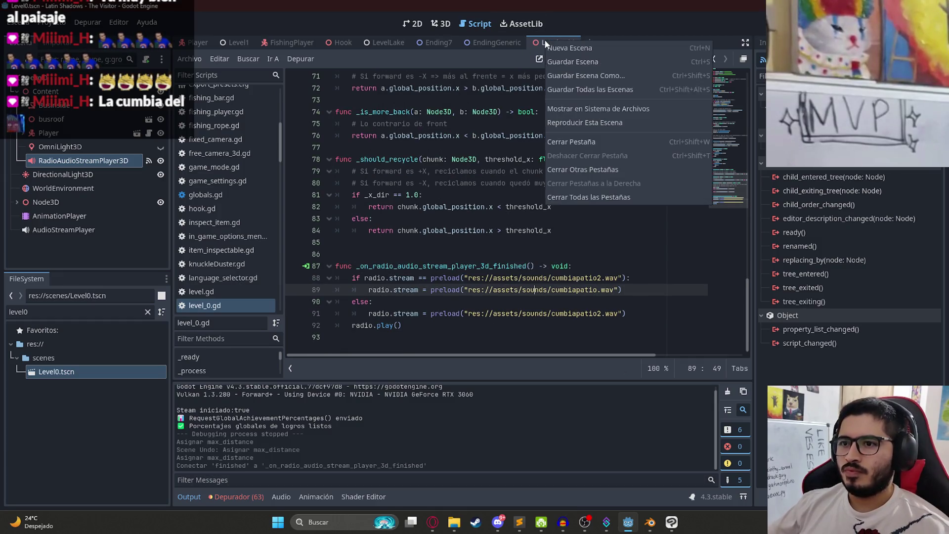
left_click(480, 176)
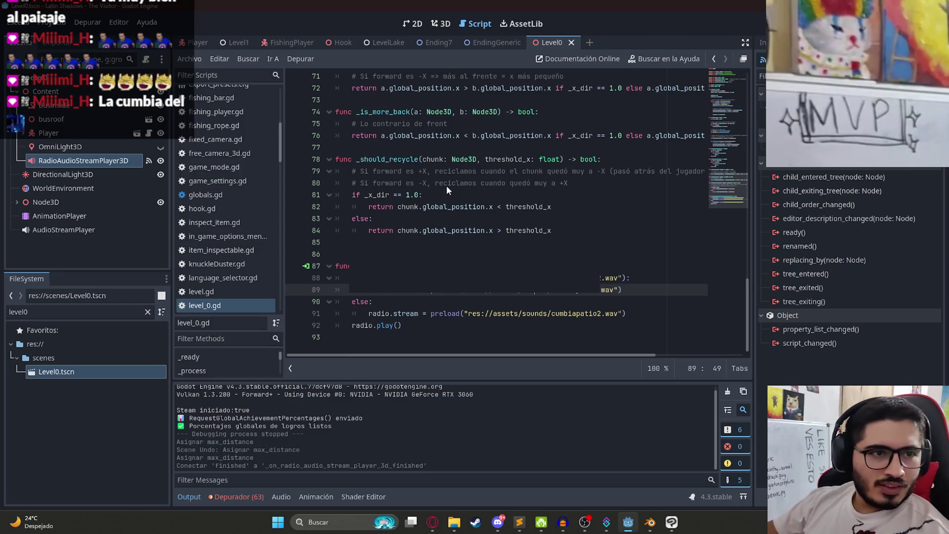
Run Level0 with F5, playtest the alternating radio tracks, then close it with Alt+F4.
key("F5")
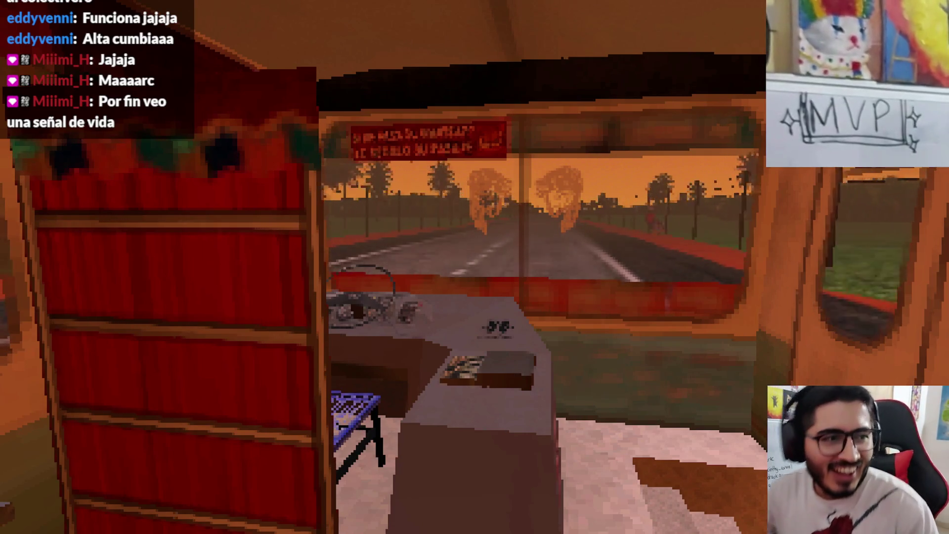
key("super")
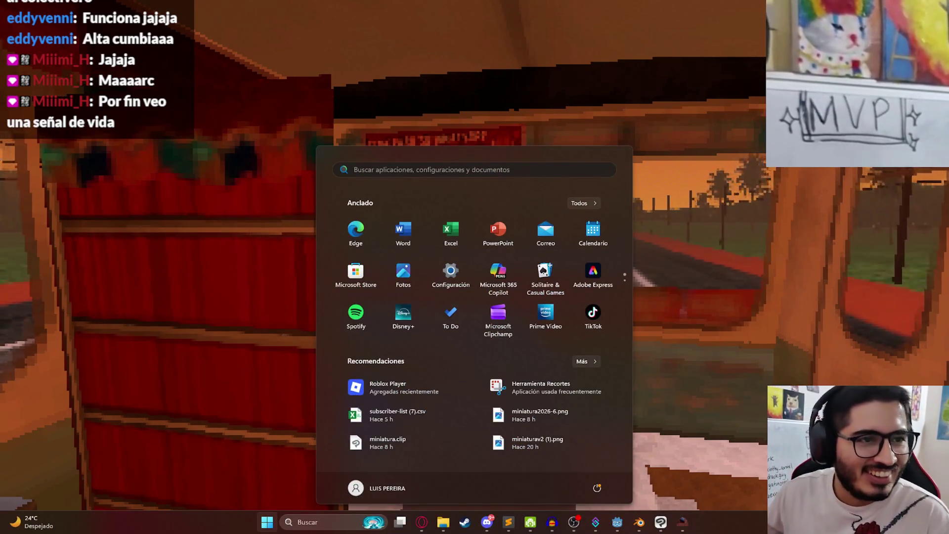
key("Escape")
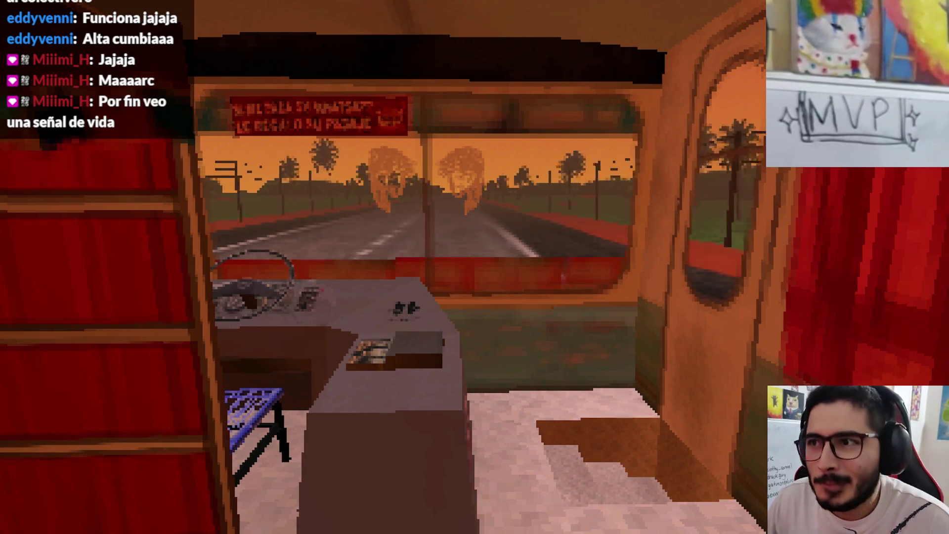
key("alt+F4")
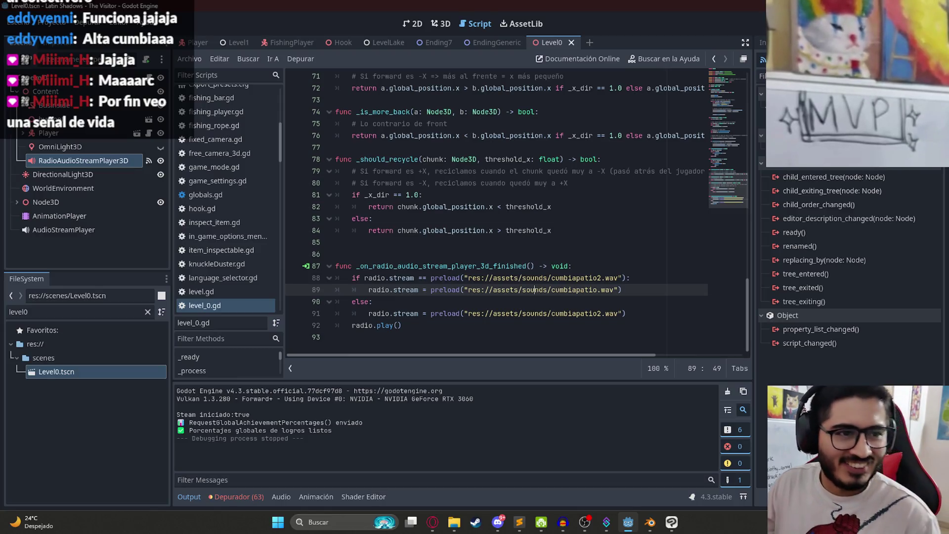
right_click(561, 44)
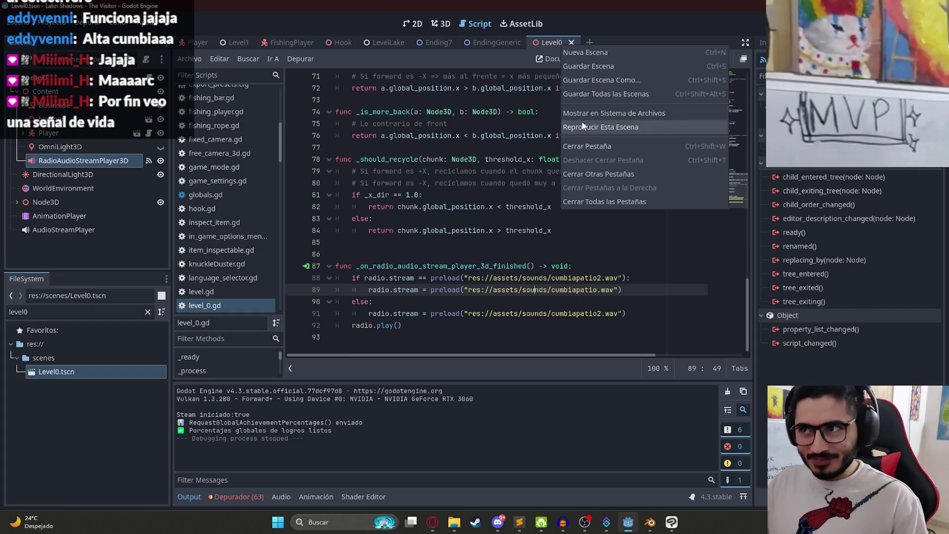
left_click(583, 121)
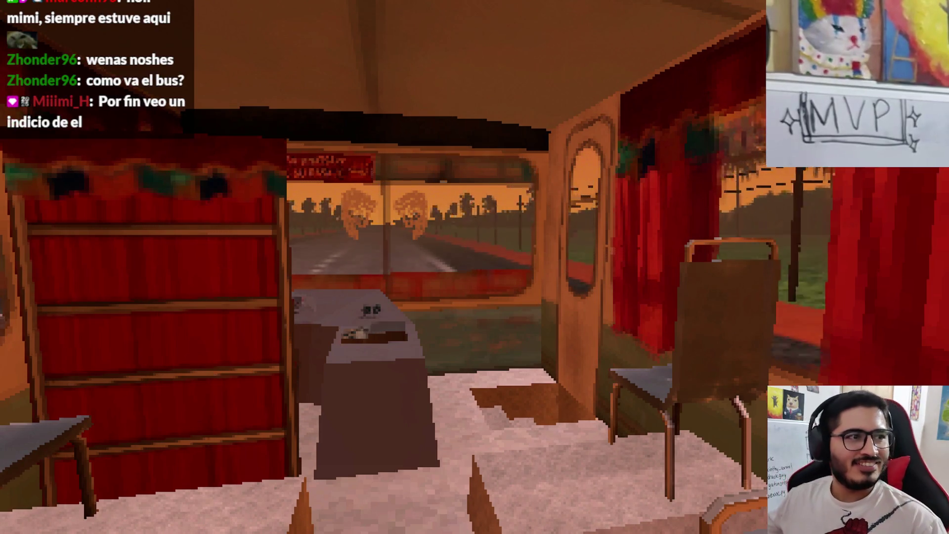
key("s")
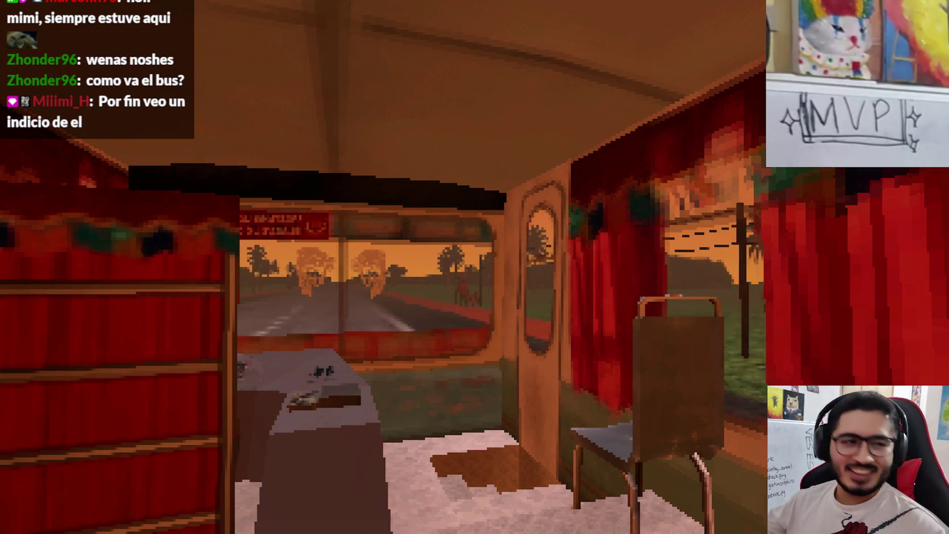
key("w")
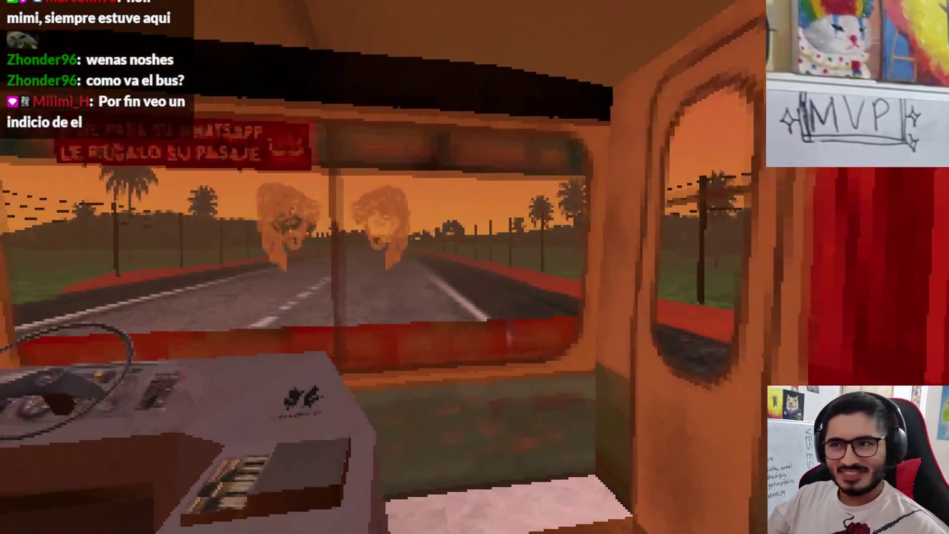
key("w")
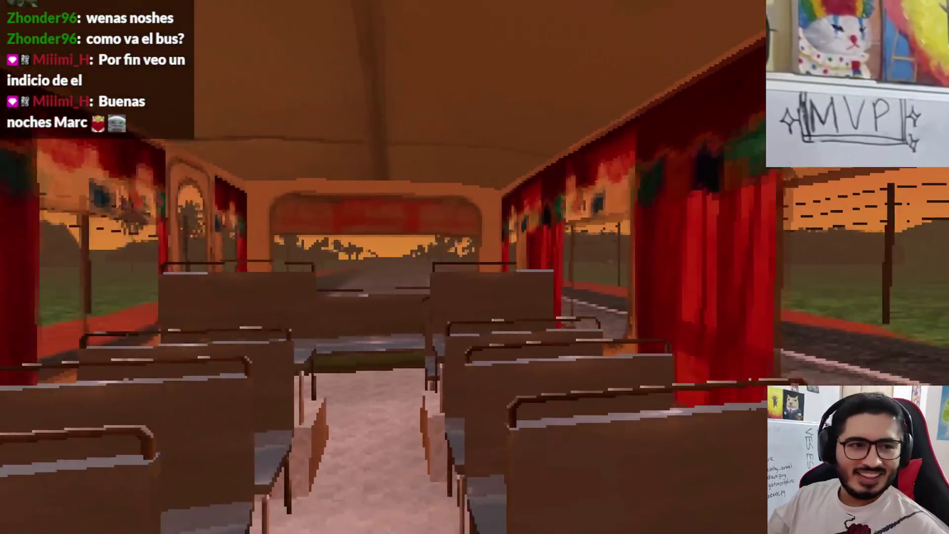
key("w")
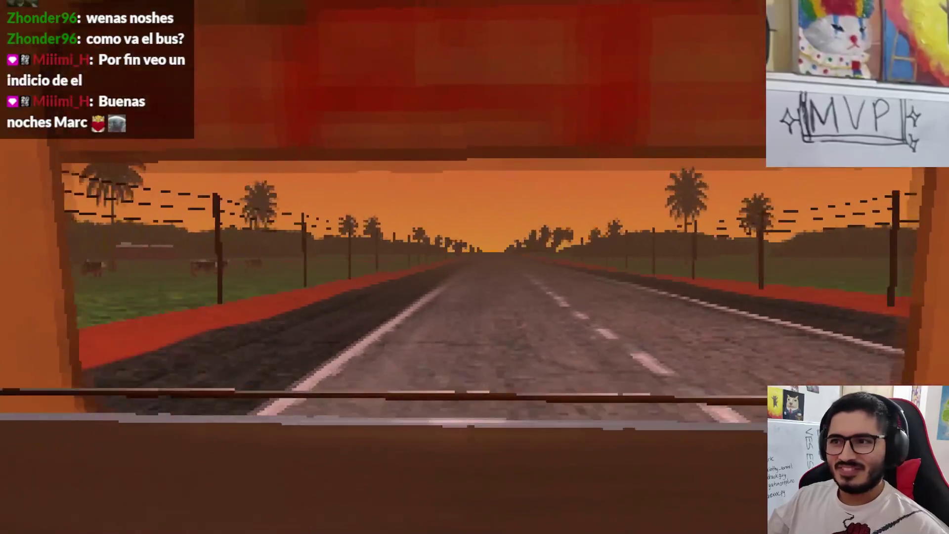
key("w")
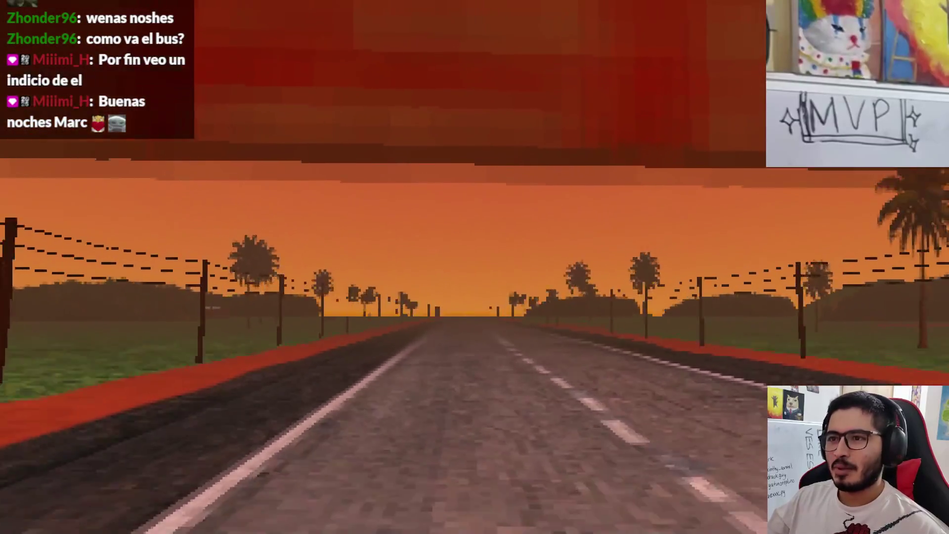
key("w")
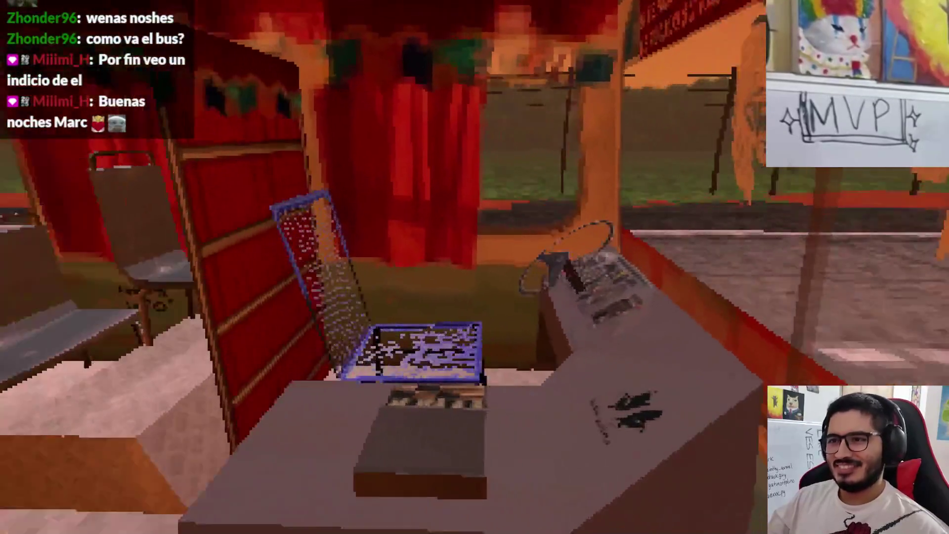
key("a")
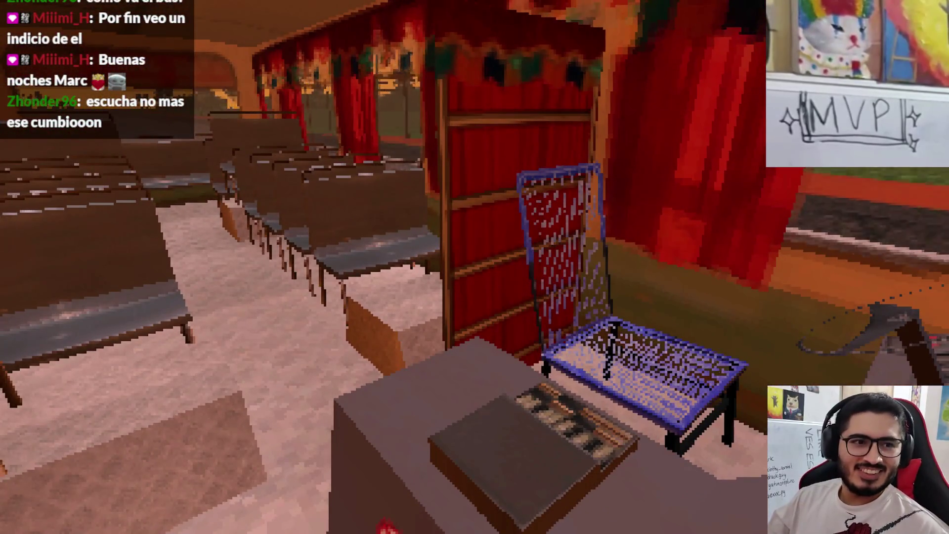
mouse_move(474, 267)
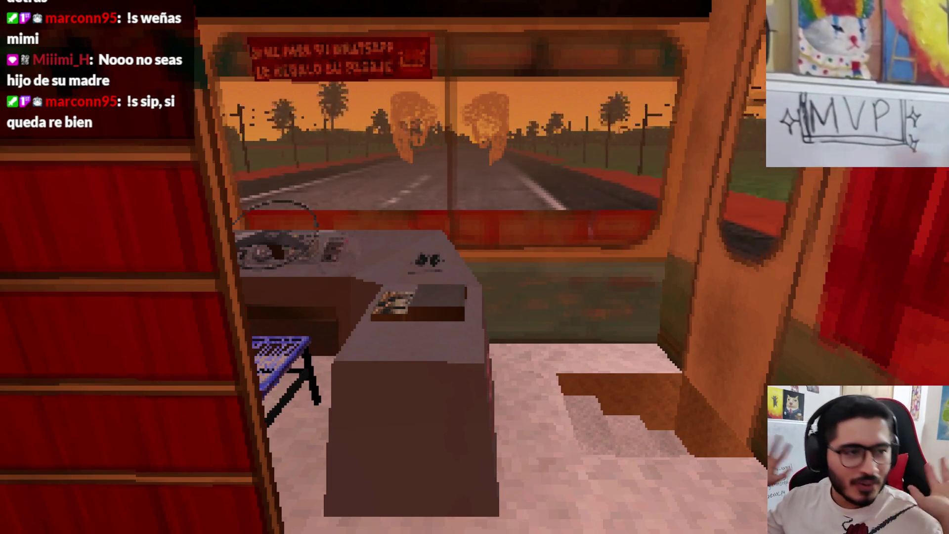
key("s")
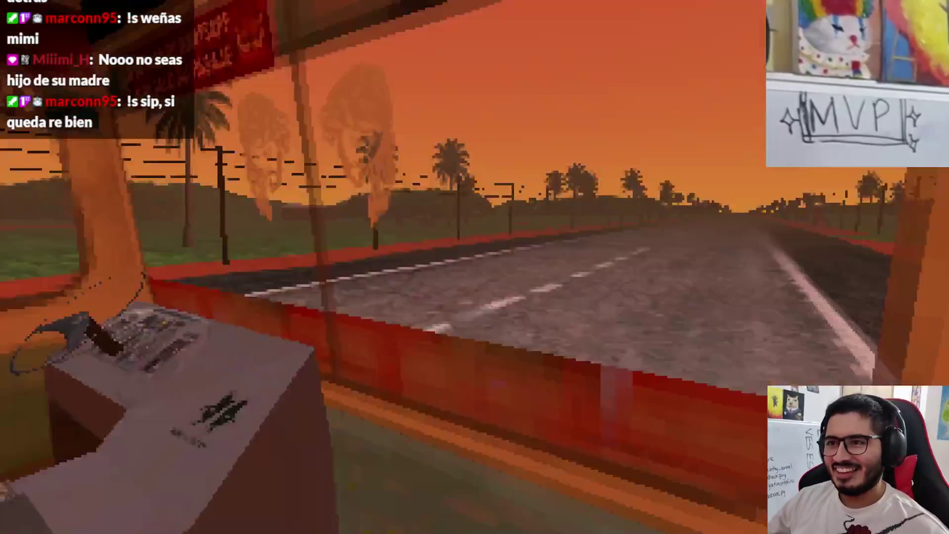
key("w")
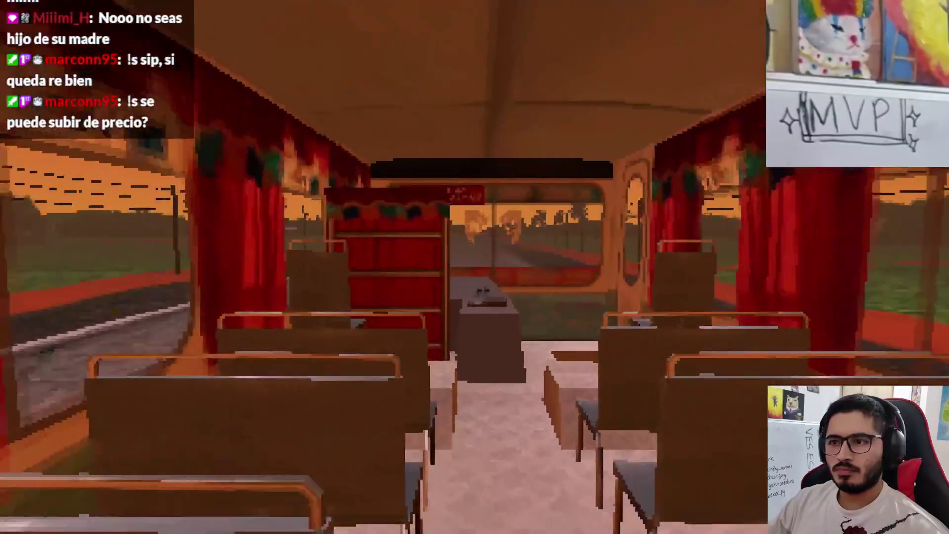
key("w")
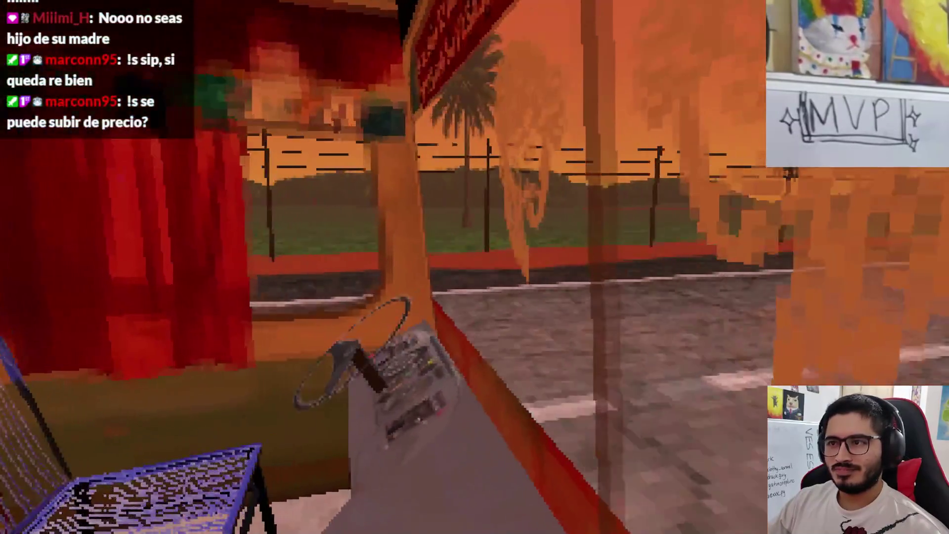
key("w")
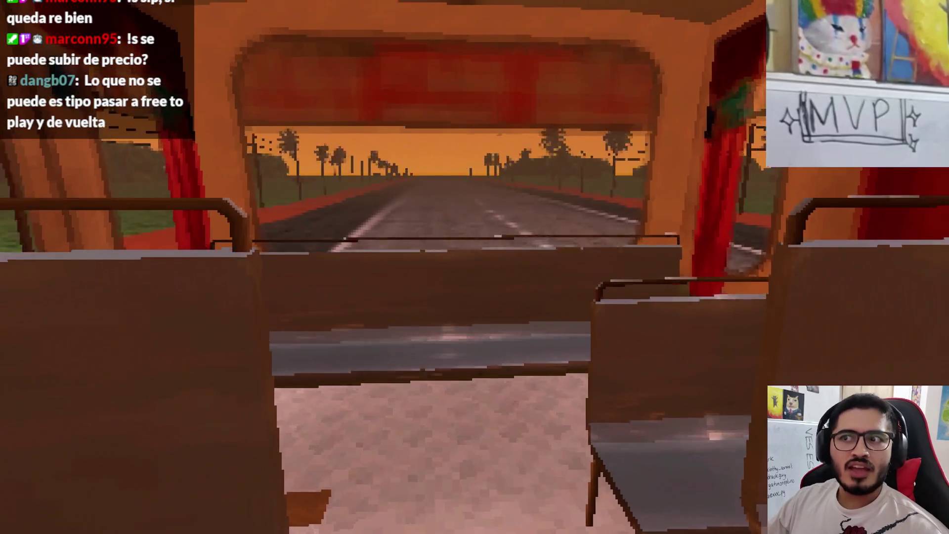
key("w")
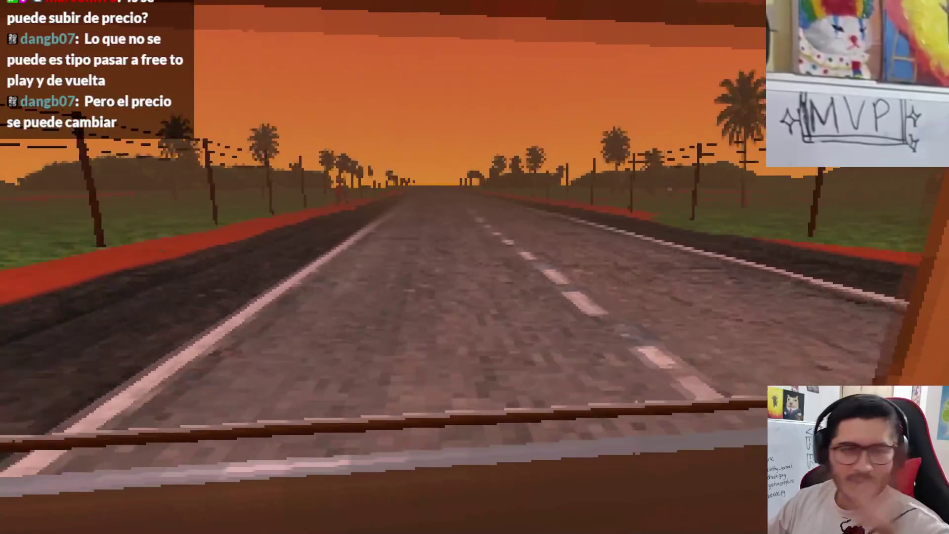
key("w")
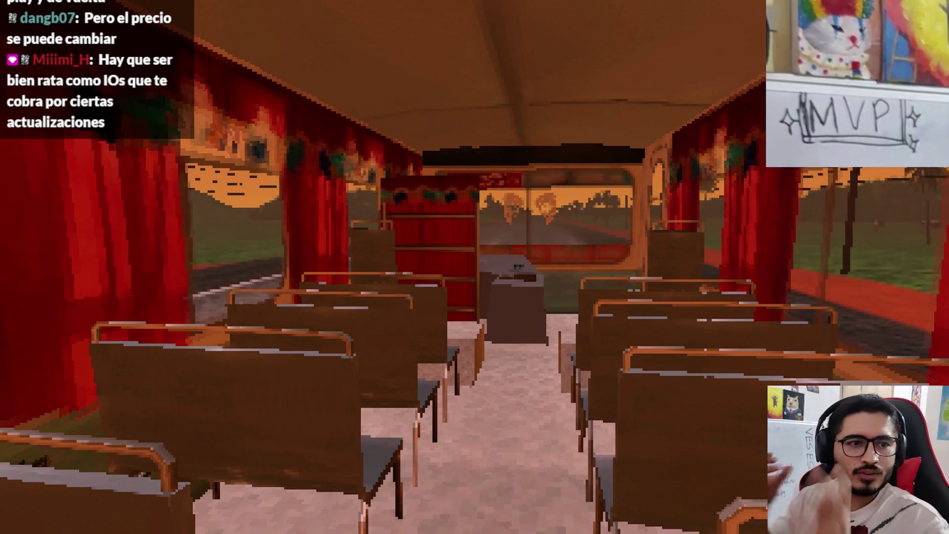
key("w")
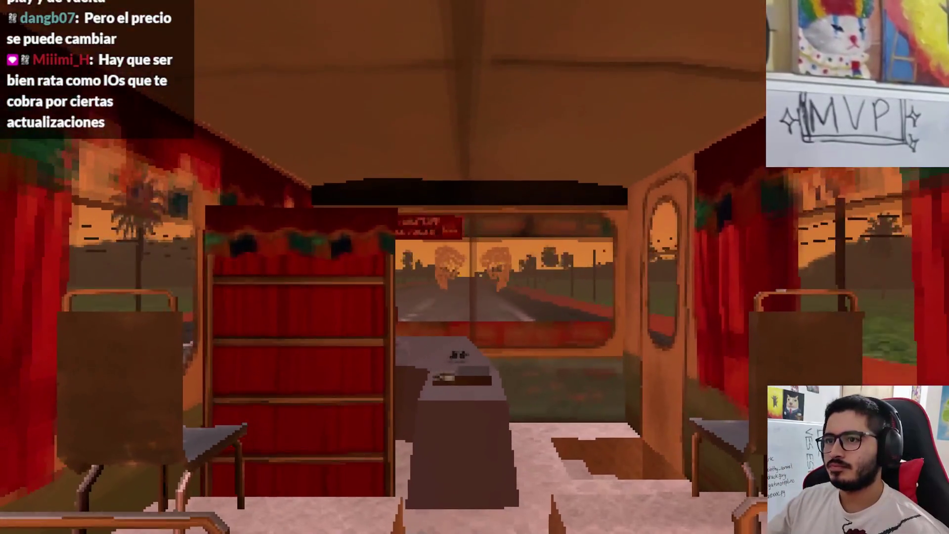
mouse_move(474, 267)
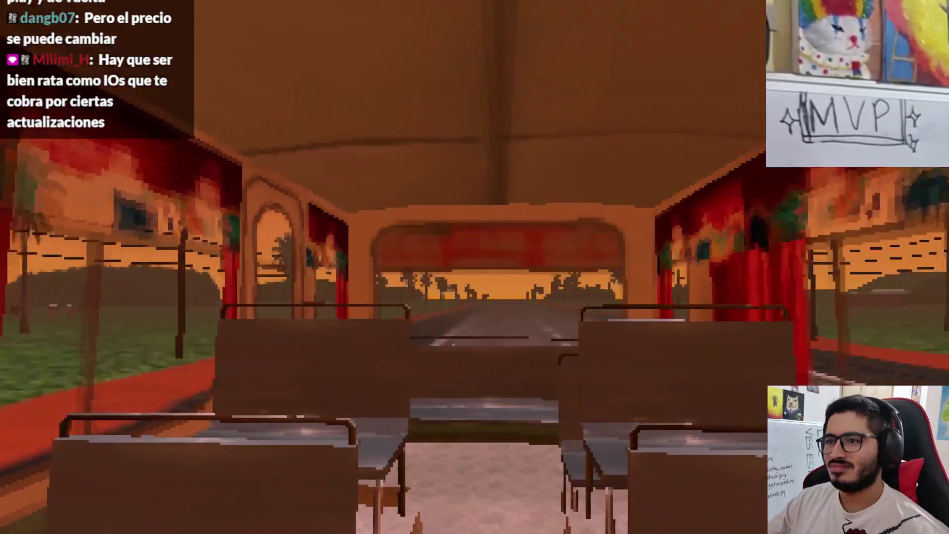
key("Escape")
left_click(515, 391)
right_click(550, 43)
left_click(601, 127)
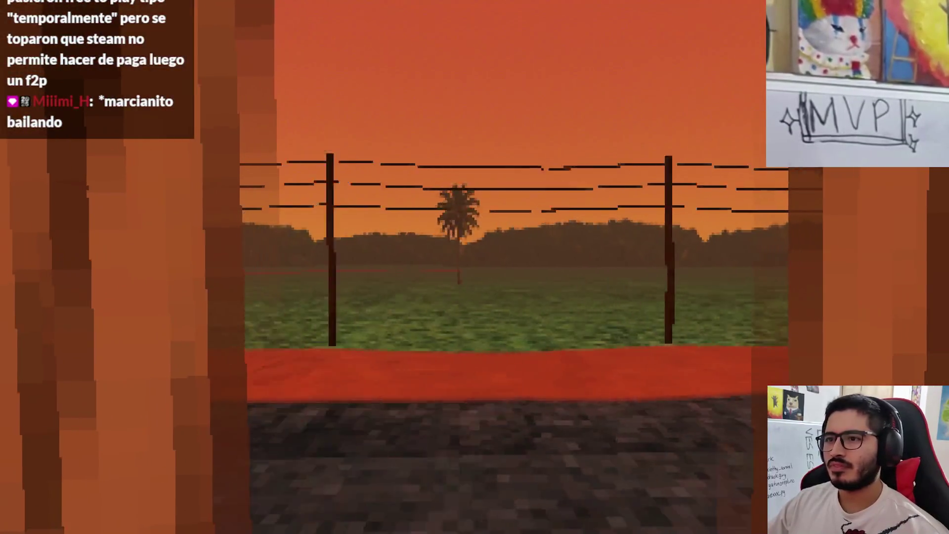
key("Escape")
left_click(499, 381)
Select WorldEnvironment in the 3D view and edit its Sky Contribution value.
left_click(102, 187)
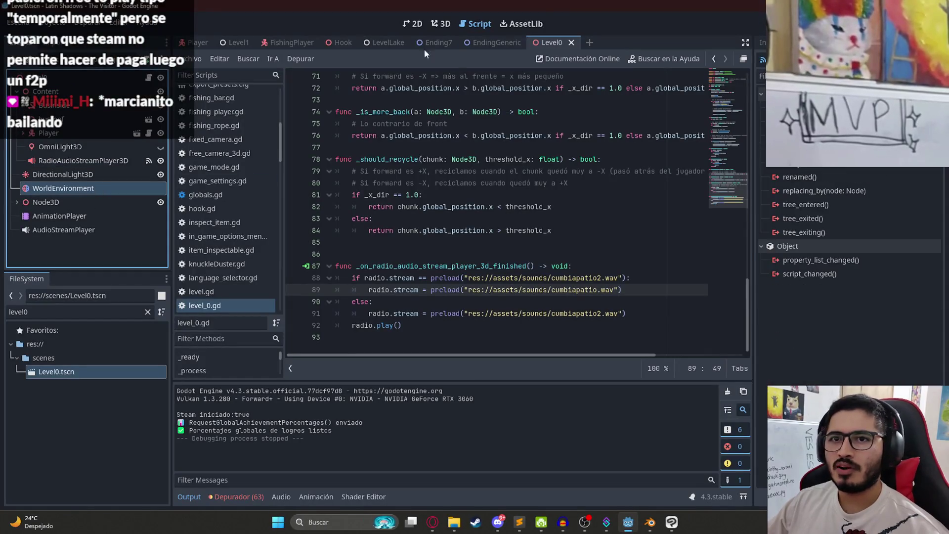
left_click(440, 24)
left_click(772, 42)
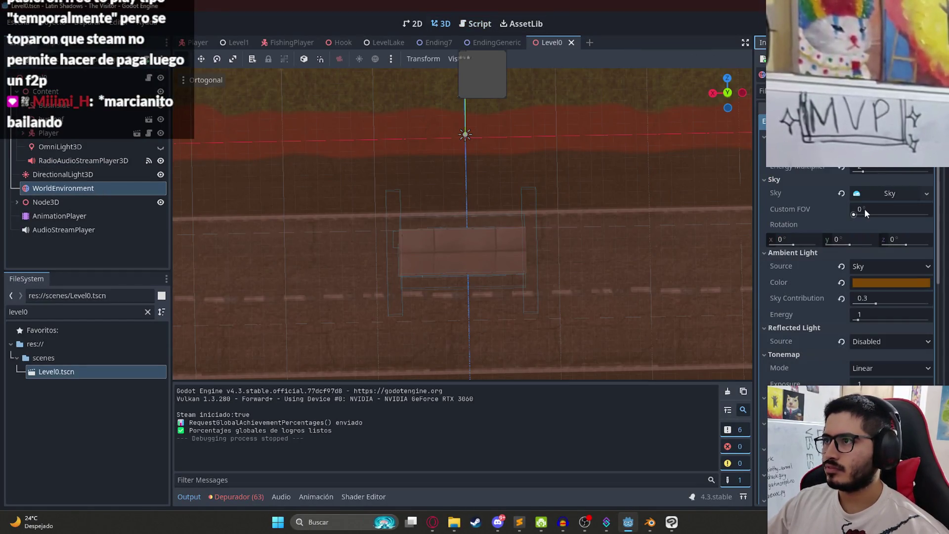
scroll(862, 251, "down", 1)
left_click(862, 247)
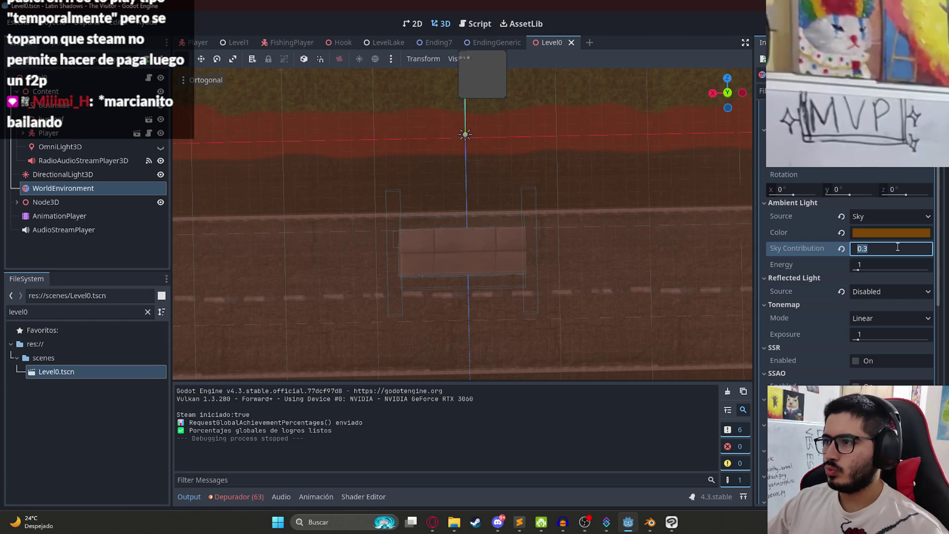
type("0.")
key("Return")
Raise the Volumetric Fog density from 0.03 to 0.04.
scroll(880, 257, "down", 5)
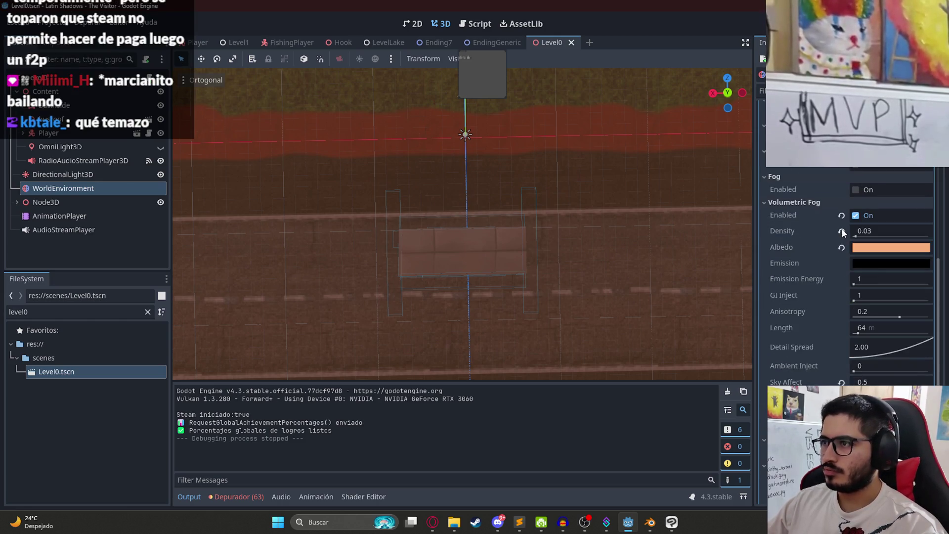
scroll(847, 272, "down", 2)
scroll(850, 308, "up", 2)
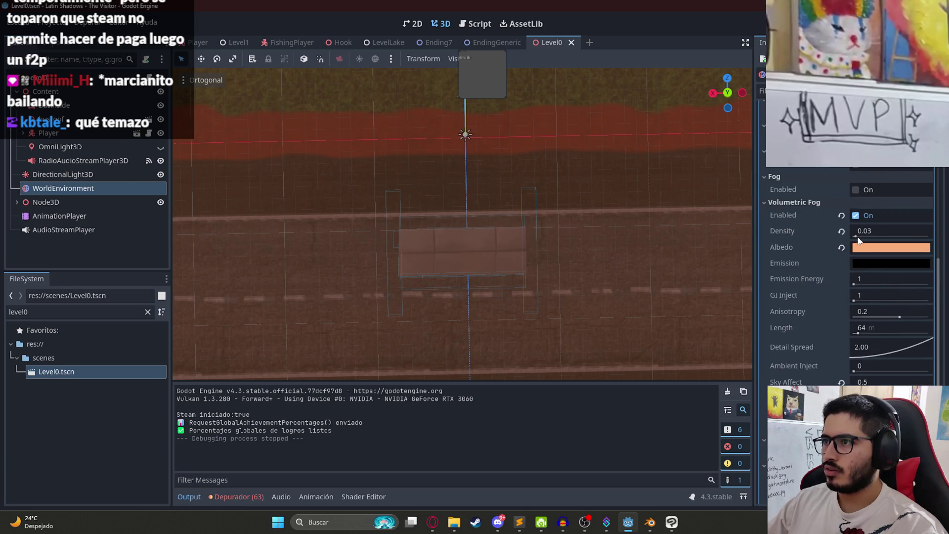
left_click(892, 232)
type("0.04")
key("Return")
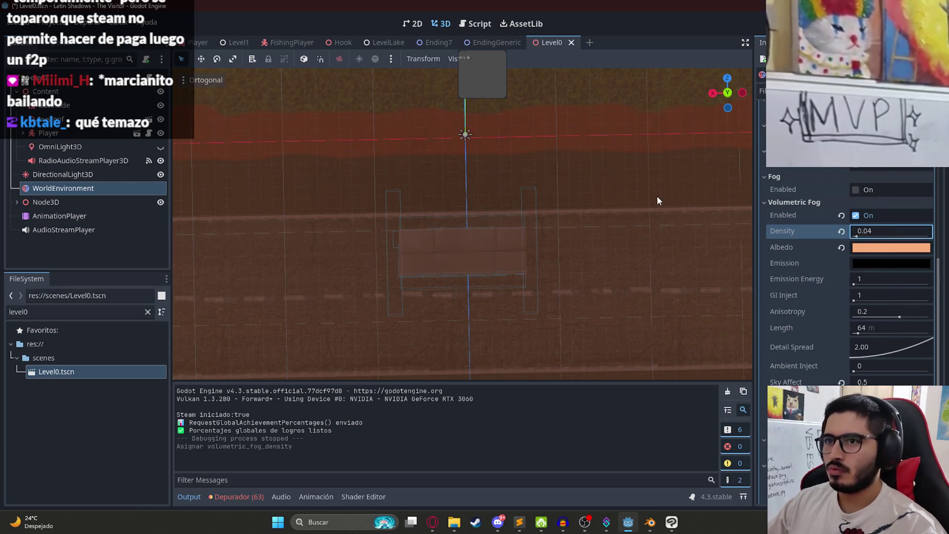
right_click(549, 43)
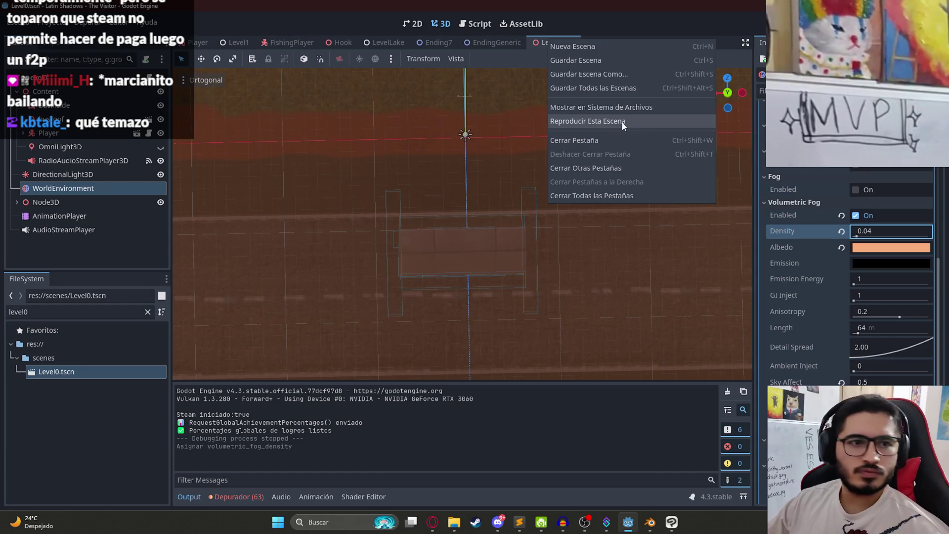
Play Level0 with Reproducir Esta Escena to preview the 0.04 fog.
left_click(622, 120)
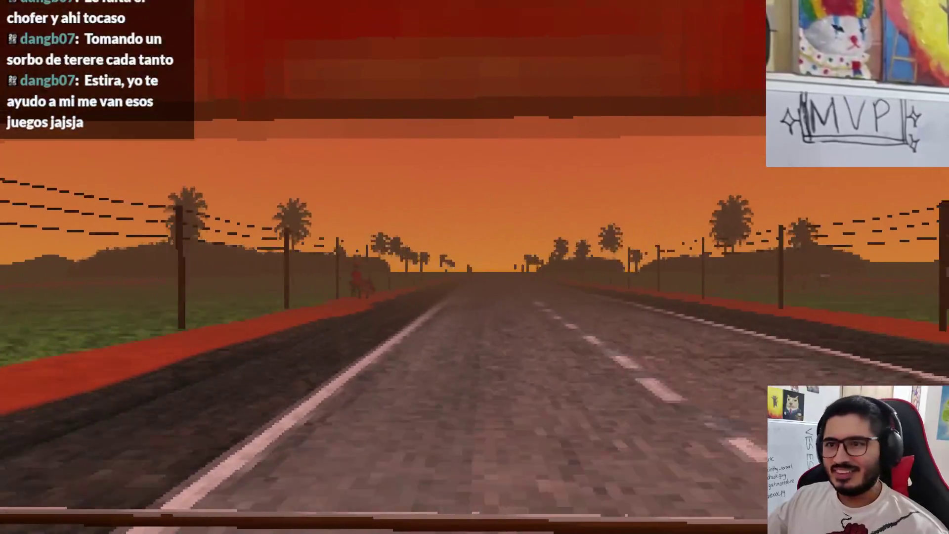
Quit the game and open the juegoterror1 folder inside Mis Videojuegos.
key("Escape")
left_click(425, 395)
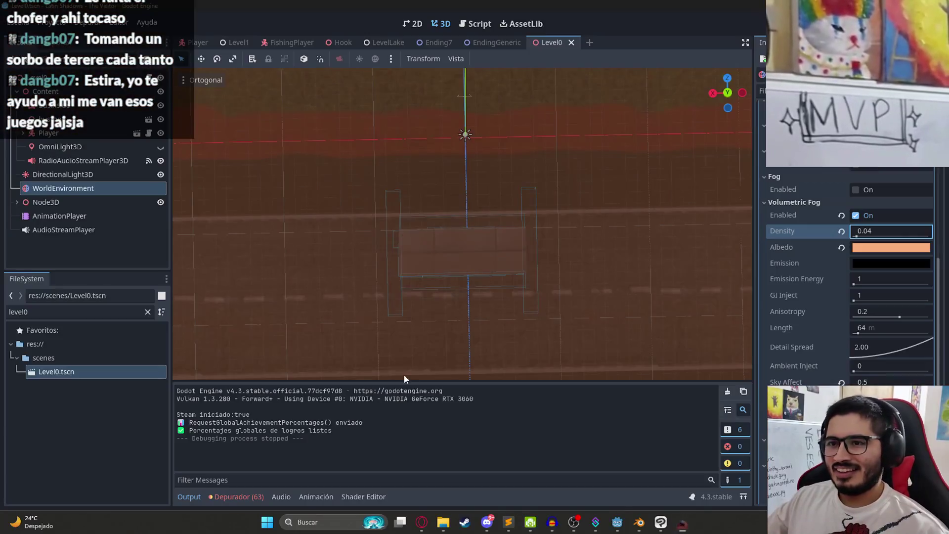
mouse_move(454, 522)
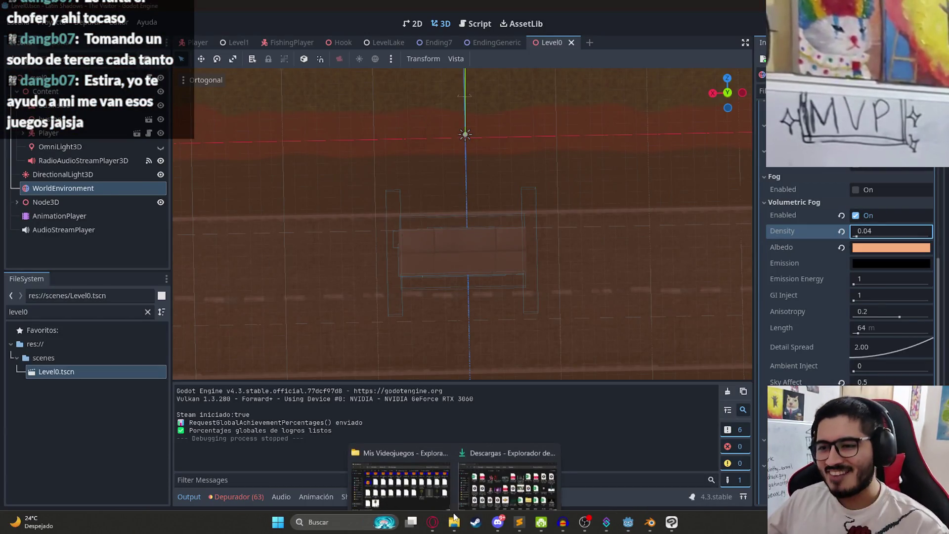
left_click(403, 480)
scroll(579, 230, "up", 15)
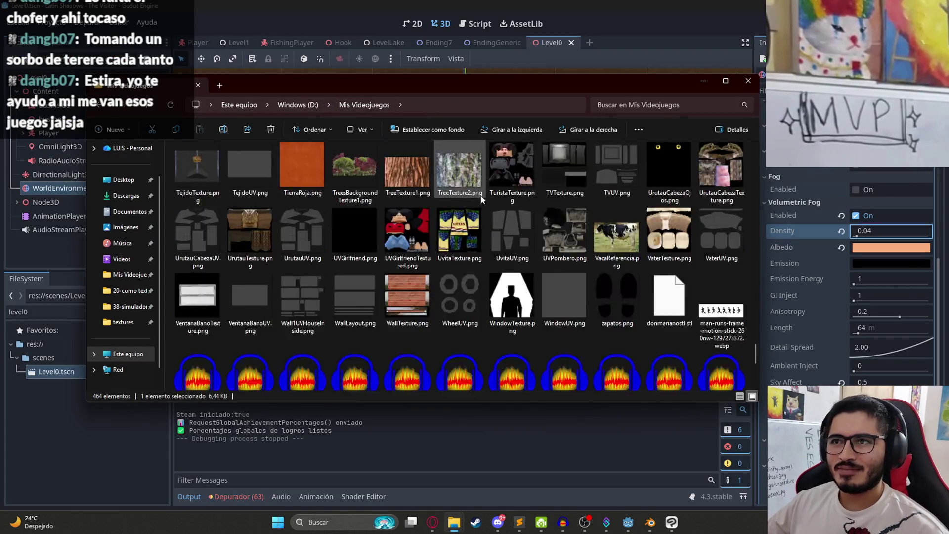
scroll(578, 231, "up", 10)
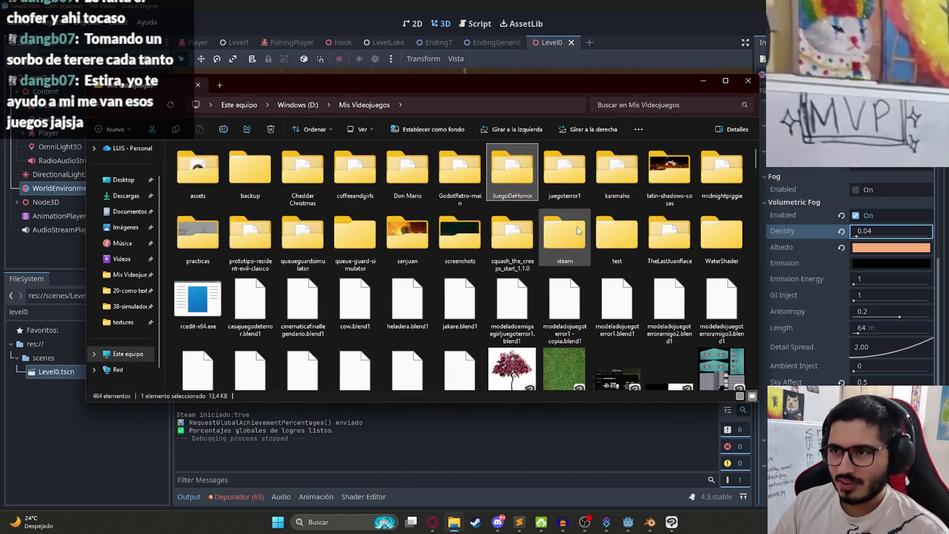
double_click(565, 170)
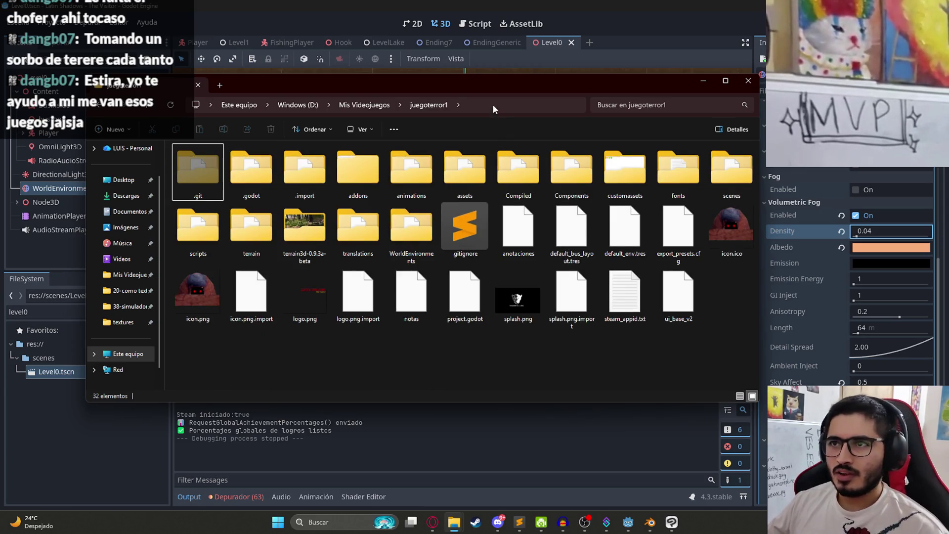
Open a command prompt in the juegoterror1 folder with cmd in the address bar.
left_click(493, 104)
type("cmd")
key("Return")
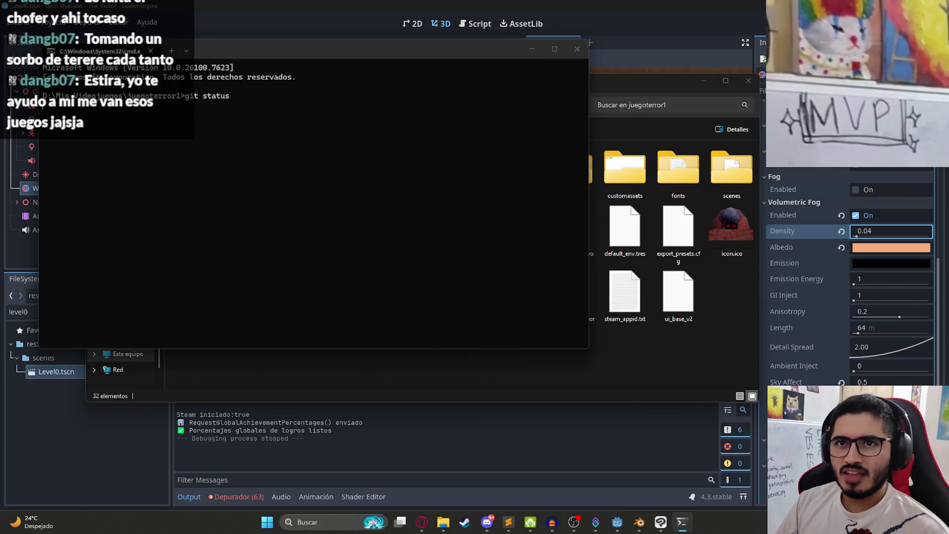
Check git status, stage everything with git add ., and write the bus-loop 'feat:' commit message.
key("Return")
type("git add .")
key("Return")
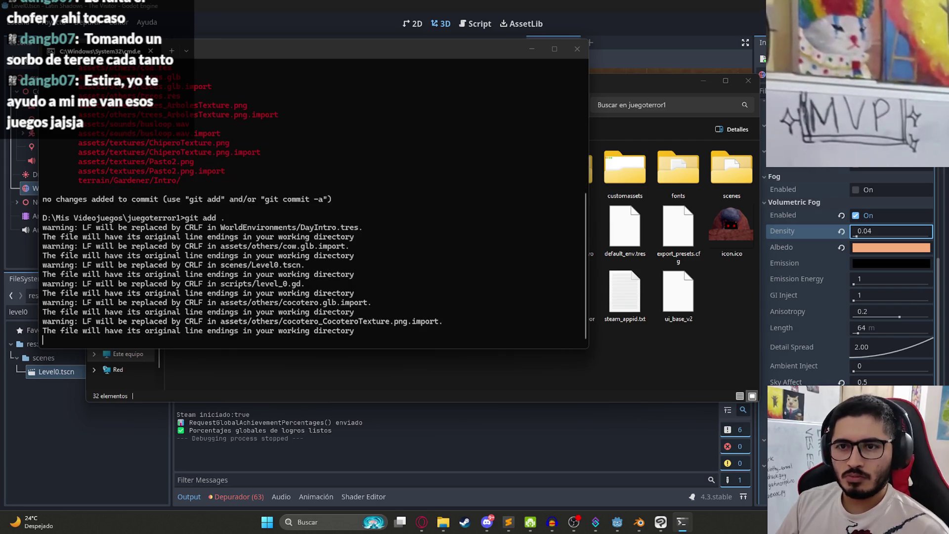
type("git commit 0")
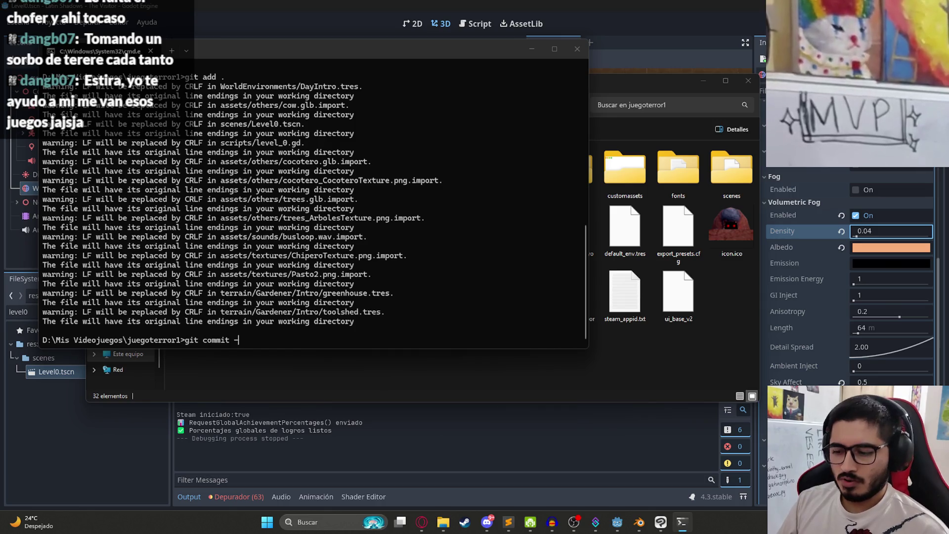
type("at:")
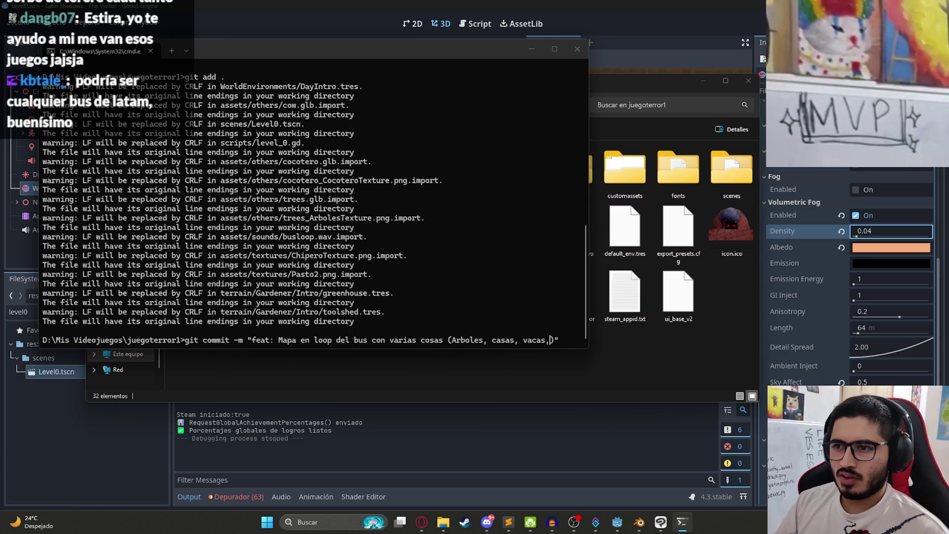
type(".")
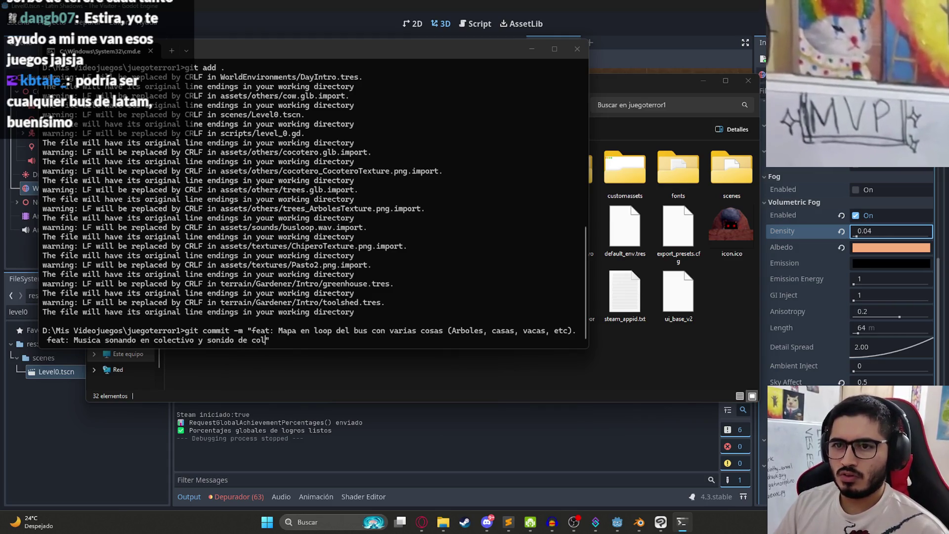
type("o")
key("Return")
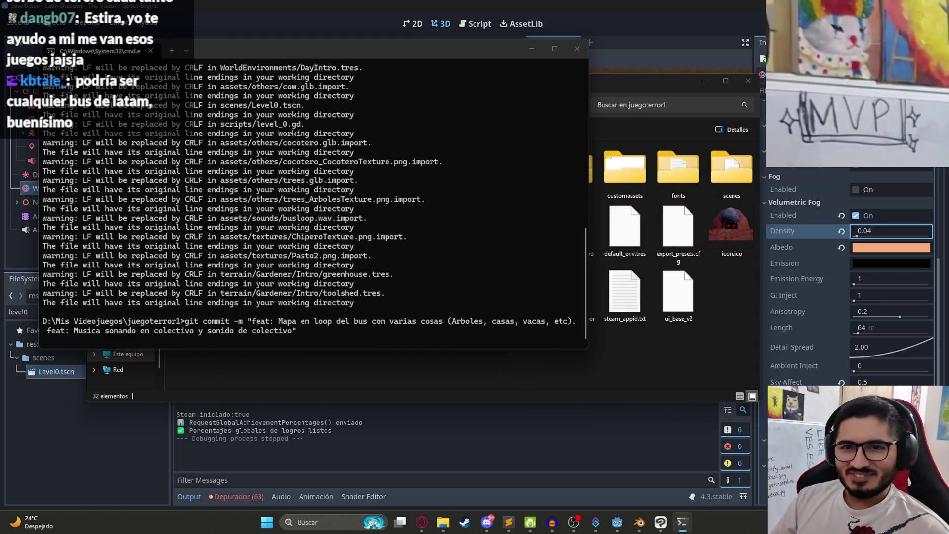
Push the bus-loop commit to the v2 branch, clear the terminal, and run git status.
type("git push")
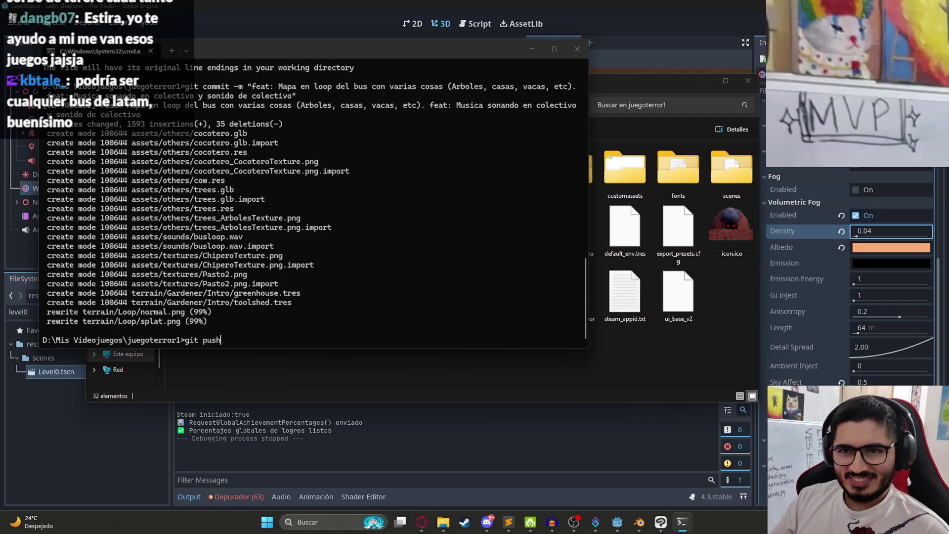
key("Return")
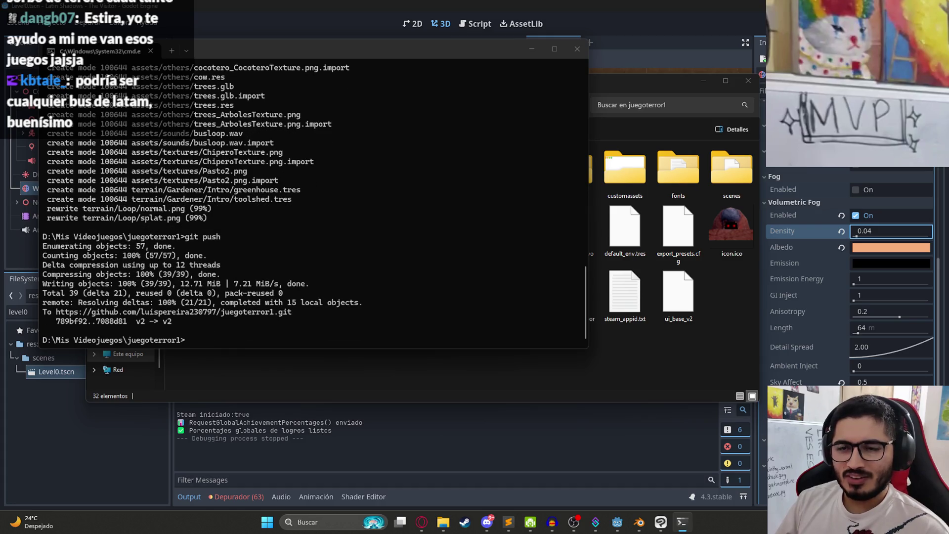
type("ls")
key("Return")
type("git stat")
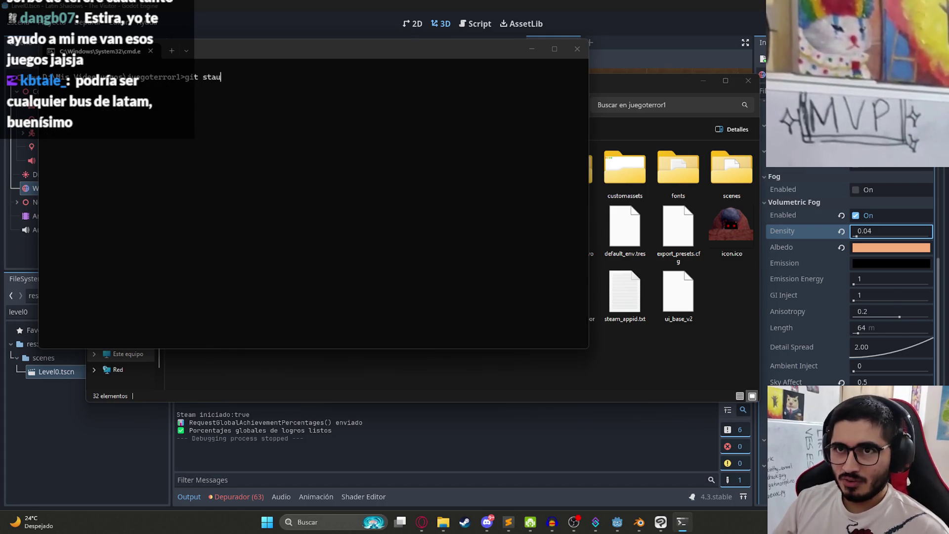
type("us")
key("Return")
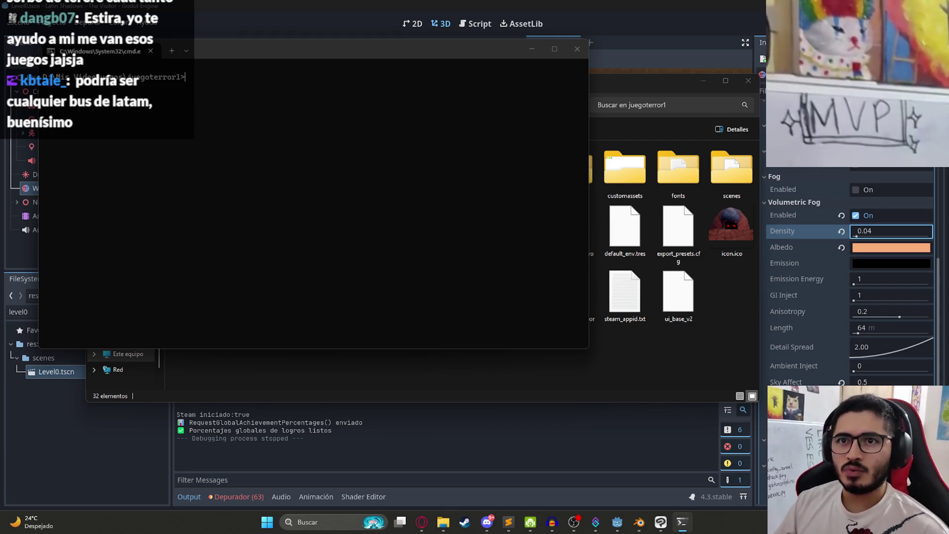
In Godot, orbit to an overhead view of the road and run the Level0 scene.
key("alt+Tab")
mouse_move(506, 110)
left_mouse_down()
mouse_move(402, 204)
mouse_move(437, 246)
mouse_move(366, 205)
mouse_move(449, 205)
mouse_move(498, 176)
mouse_move(503, 190)
left_mouse_up()
scroll(396, 170, "down", 3)
mouse_move(504, 240)
left_mouse_down()
mouse_move(526, 275)
mouse_move(594, 273)
mouse_move(445, 327)
mouse_move(323, 290)
mouse_move(576, 227)
mouse_move(587, 272)
mouse_move(496, 214)
mouse_move(411, 193)
mouse_move(381, 252)
mouse_move(585, 129)
mouse_move(490, 221)
mouse_move(530, 299)
mouse_move(369, 274)
mouse_move(490, 242)
mouse_move(576, 158)
mouse_move(363, 170)
mouse_move(451, 274)
mouse_move(542, 151)
mouse_move(608, 250)
mouse_move(565, 262)
left_mouse_up()
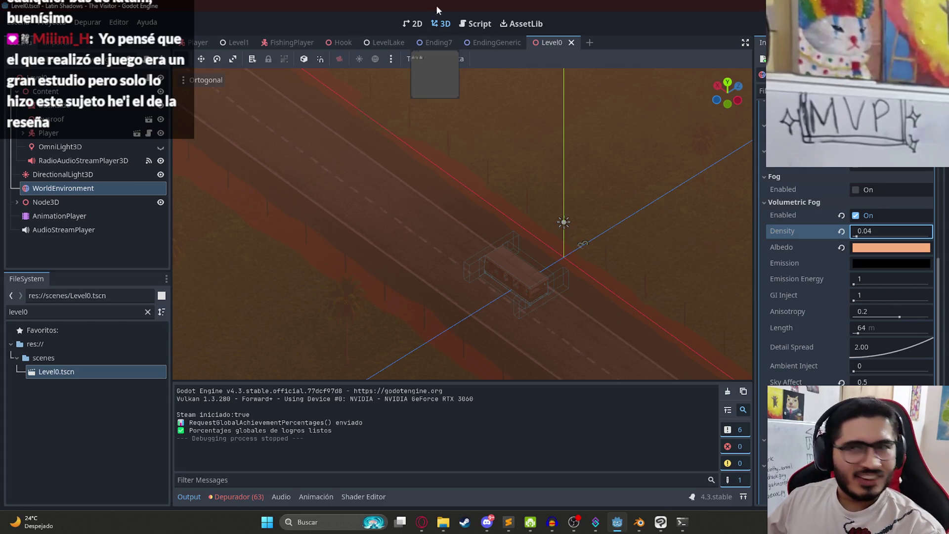
right_click(542, 42)
left_click(603, 127)
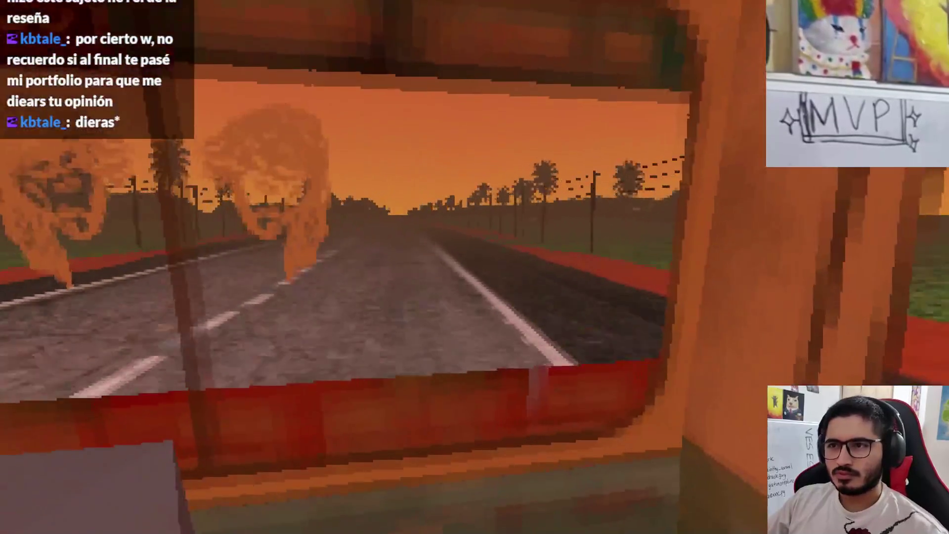
Quit the running game and switch over to Clip Studio Paint.
key("Escape")
left_click(464, 385)
left_click(661, 522)
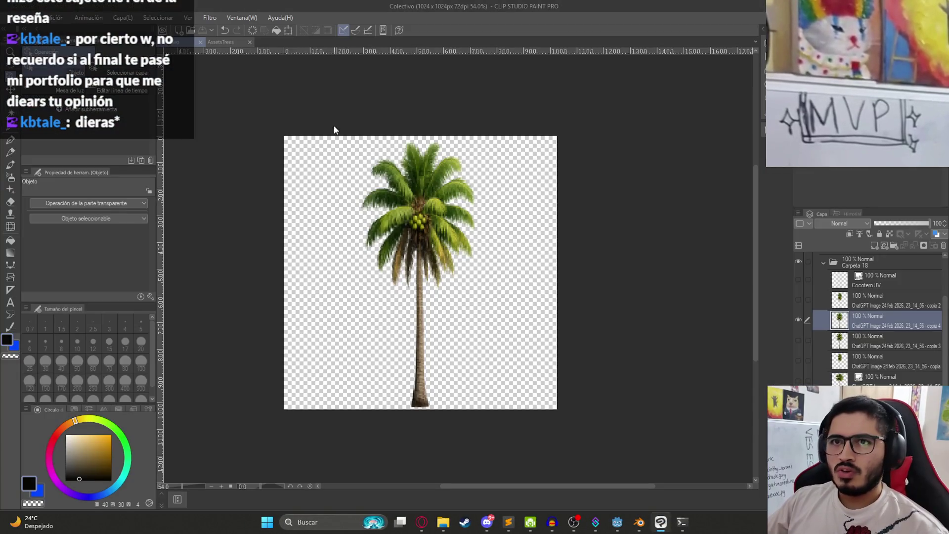
mouse_move(453, 528)
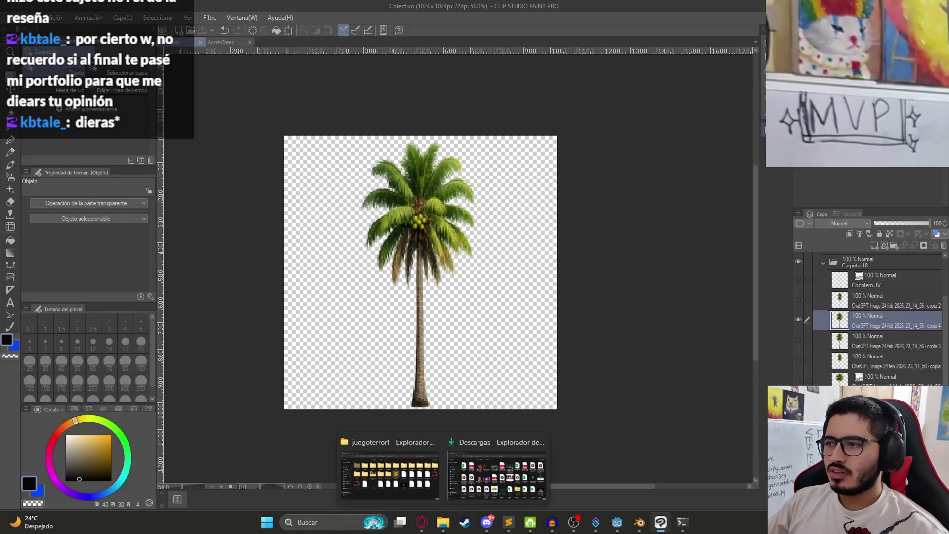
scroll(860, 346, "up", 2)
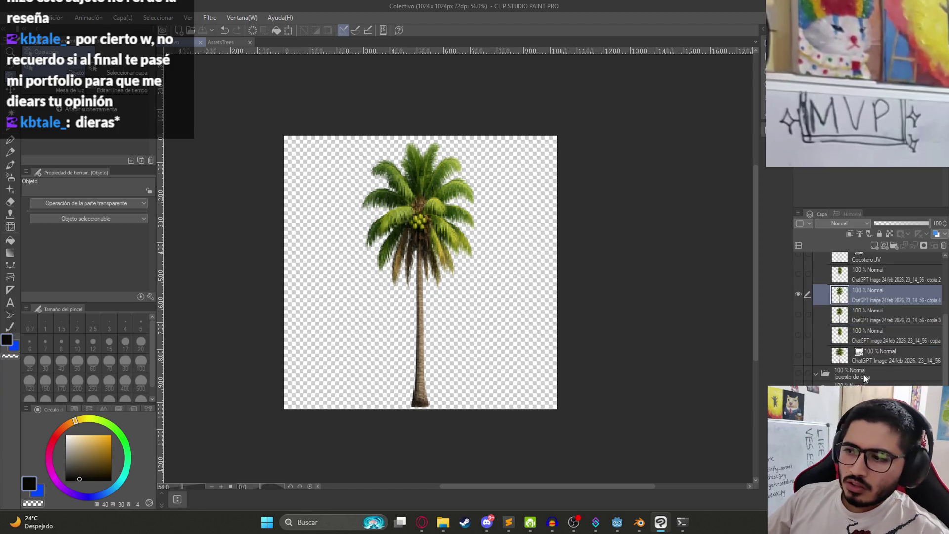
Hide and collapse the cocotero palm tree folder, then select Carpeta 3 - copia.
left_click(811, 301)
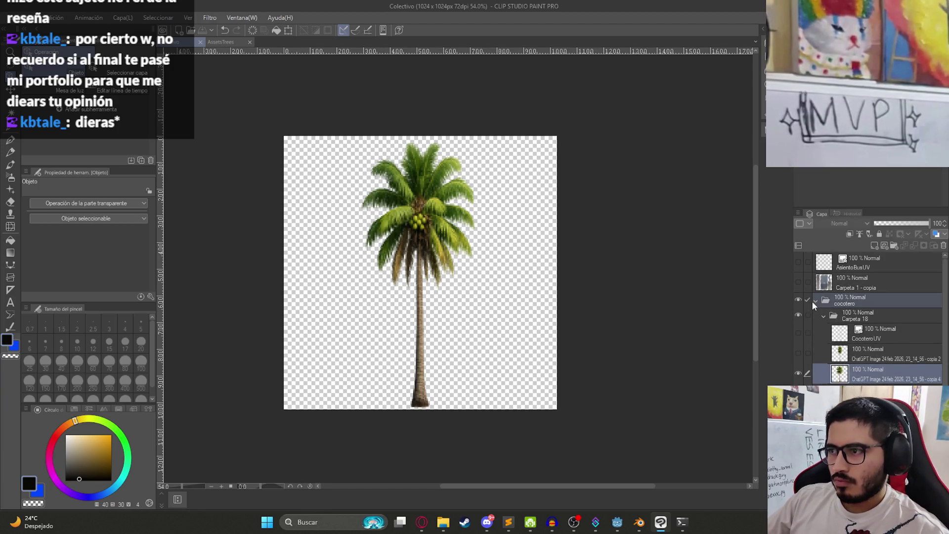
left_click(815, 300)
left_click(798, 300)
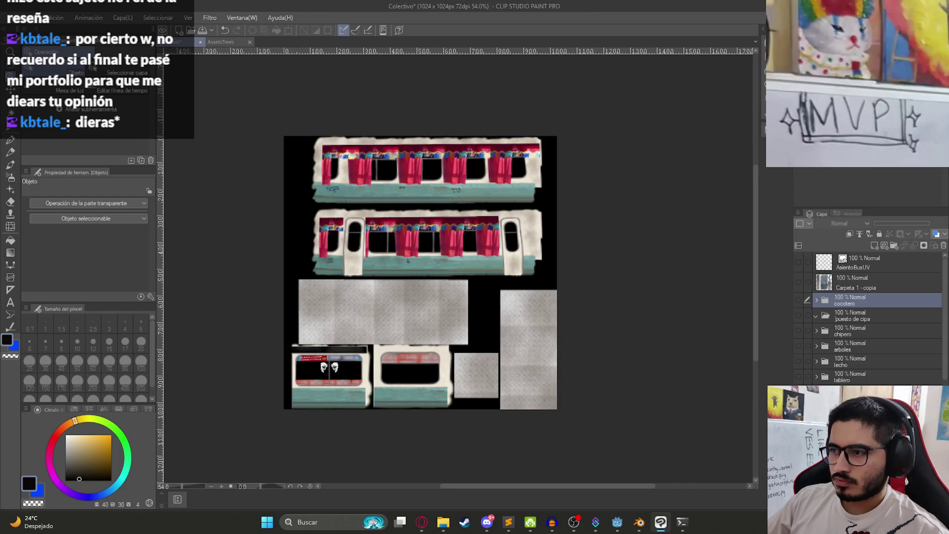
left_click(412, 186)
Zoom in on the upper bus window and add a new raster layer.
scroll(412, 187, "up", 4)
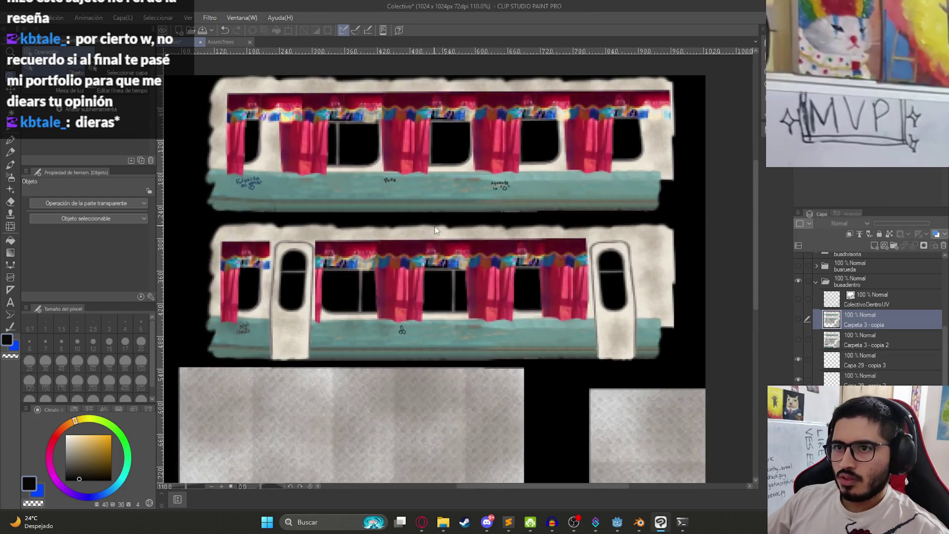
scroll(435, 226, "down", 3)
scroll(397, 392, "up", 5)
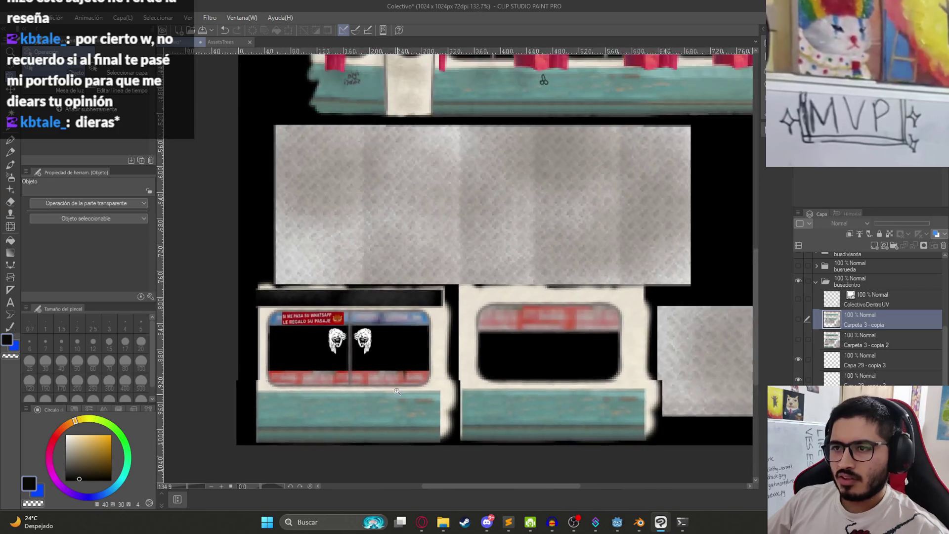
scroll(397, 391, "down", 3)
scroll(425, 208, "up", 3)
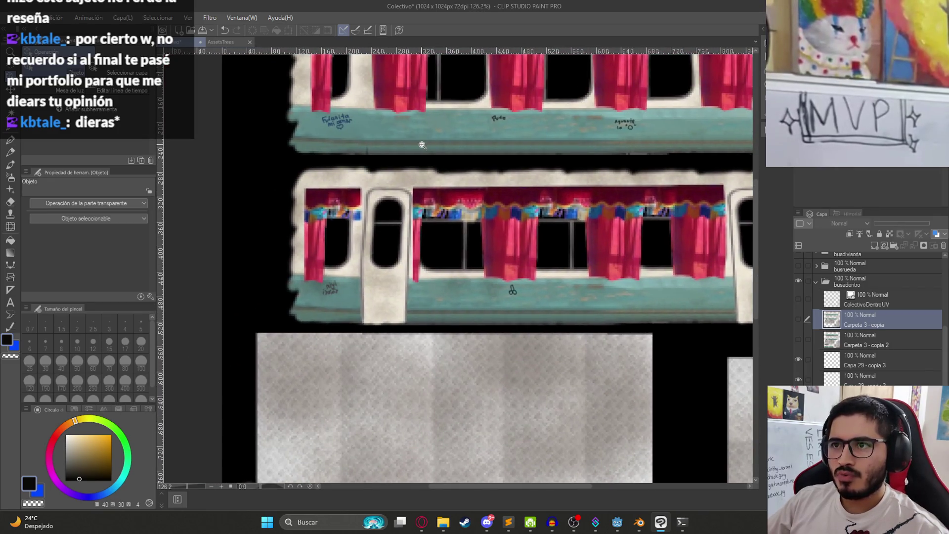
scroll(423, 145, "down", 2)
scroll(447, 223, "up", 4)
scroll(515, 300, "up", 2)
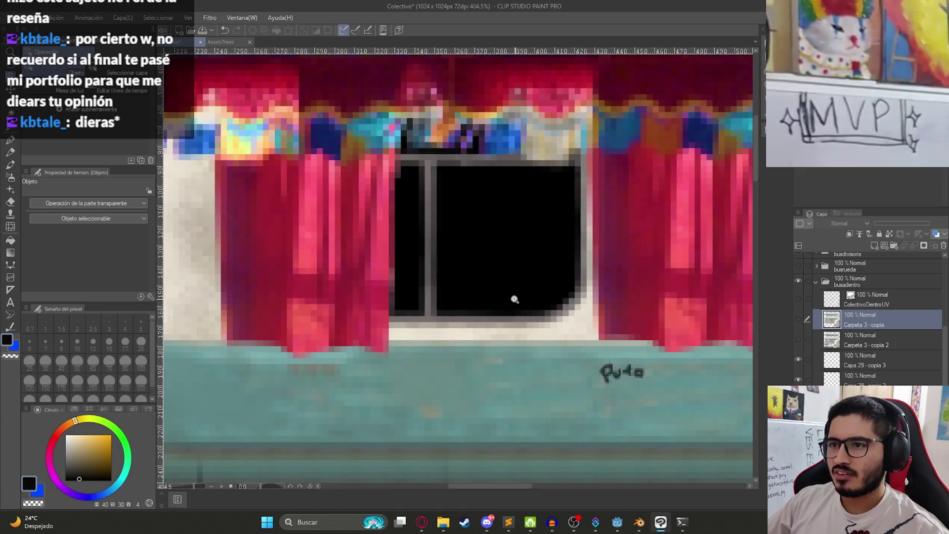
scroll(836, 346, "down", 3)
scroll(837, 369, "down", 2)
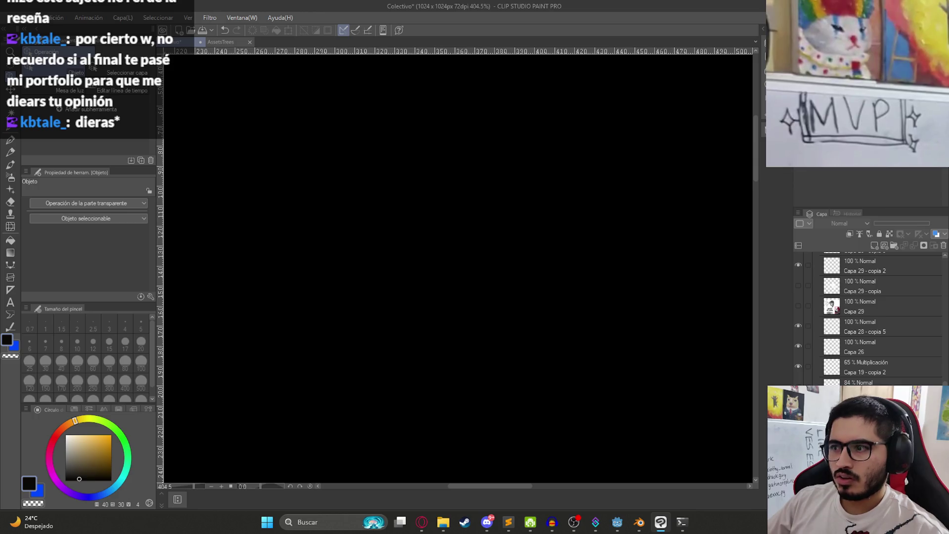
scroll(840, 374, "down", 3)
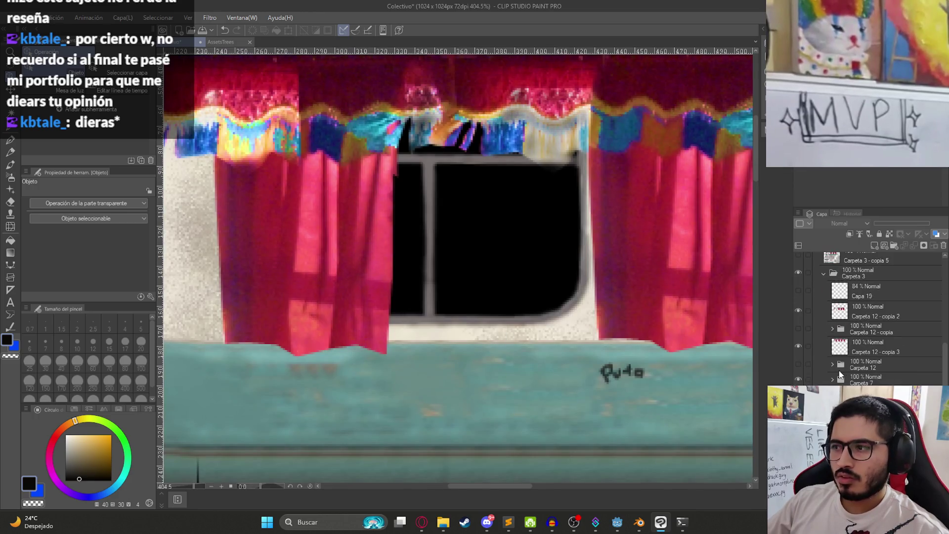
scroll(594, 287, "down", 1)
scroll(872, 351, "down", 5)
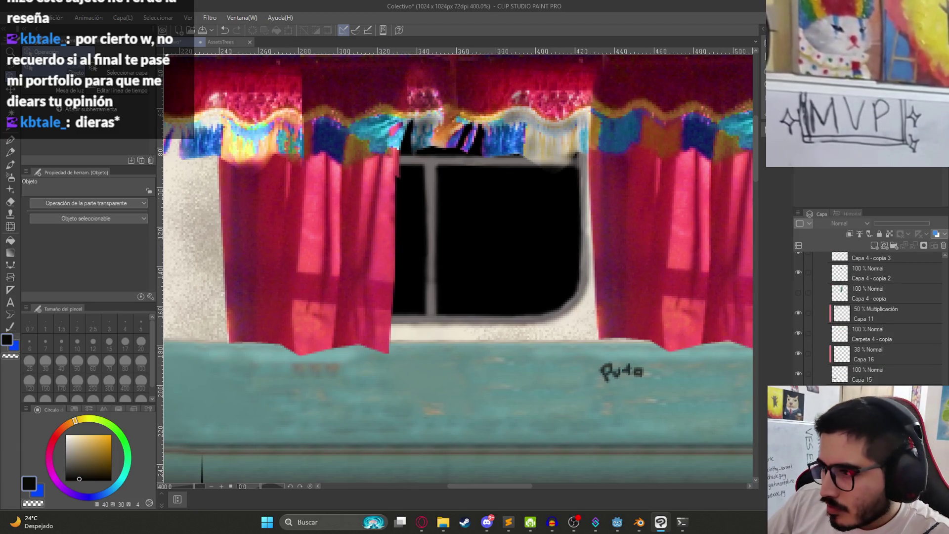
scroll(868, 318, "up", 1)
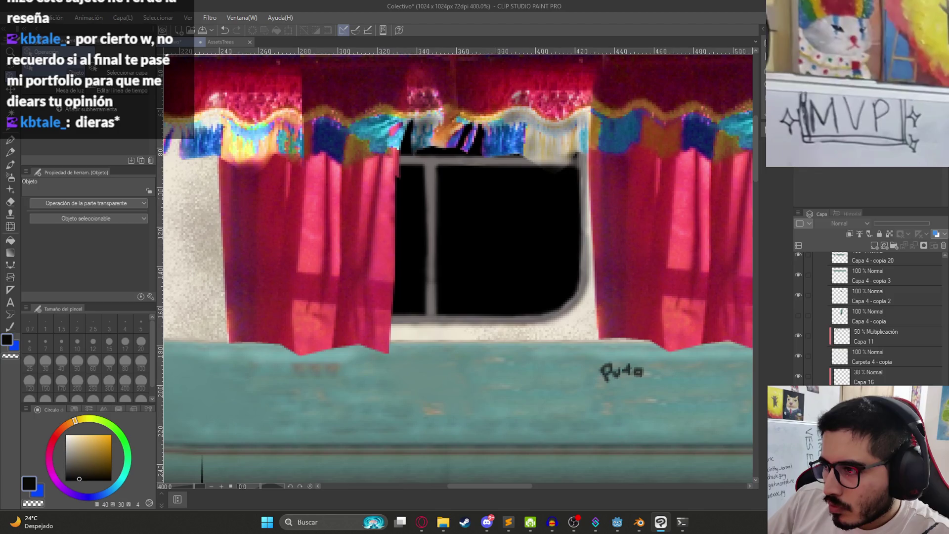
left_click(874, 246)
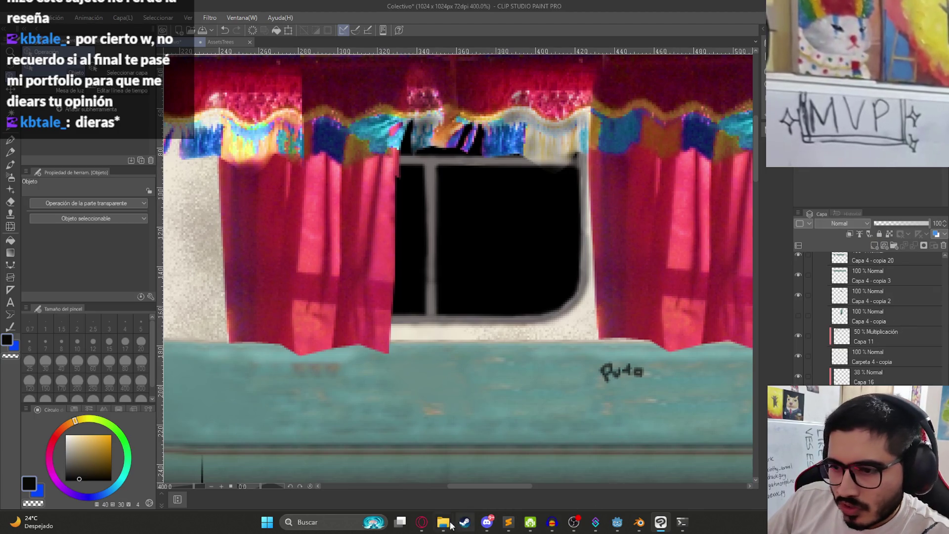
Switch to the round watercolour brush at size 20.
left_click(422, 522)
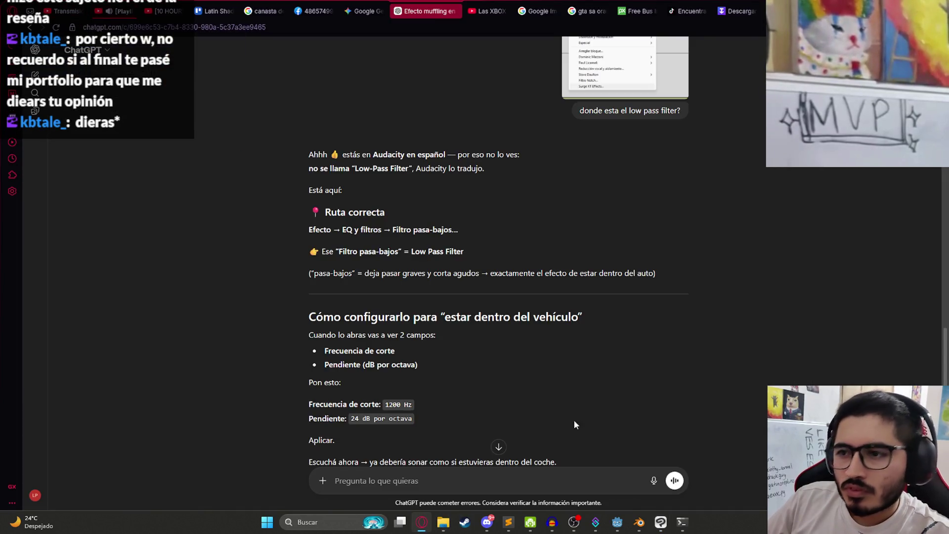
key("alt+Tab")
scroll(873, 317, "down", 1)
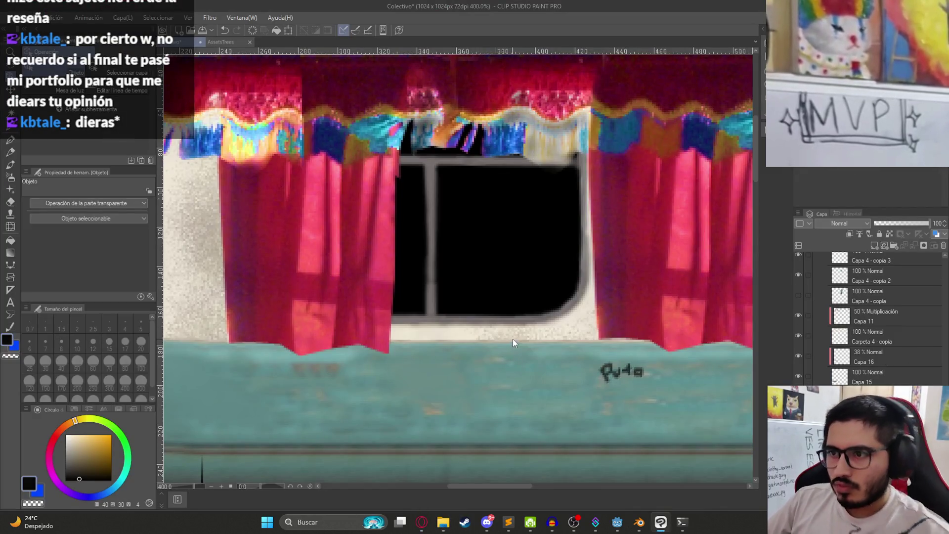
key("b")
left_click(141, 341)
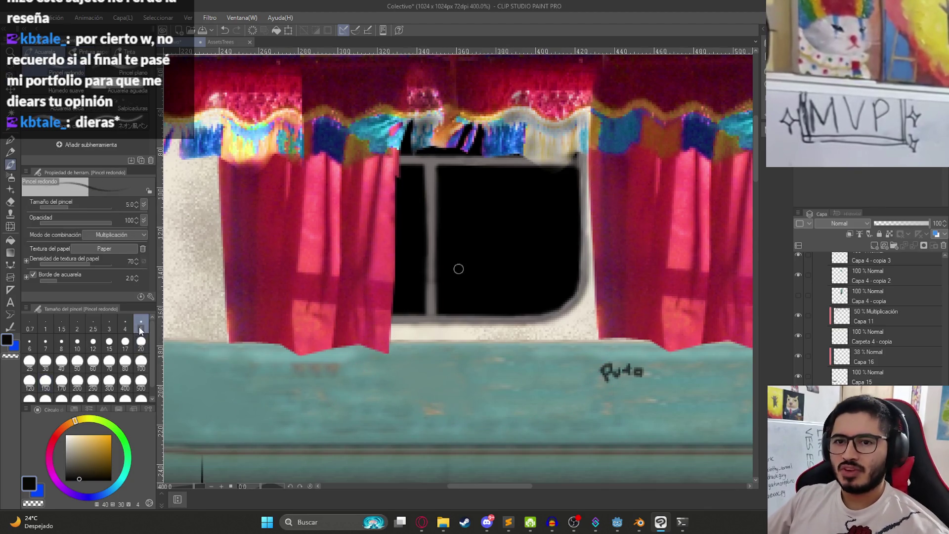
Try light grey and splatter-brush strokes along the window edges, then undo them all.
left_click(65, 448)
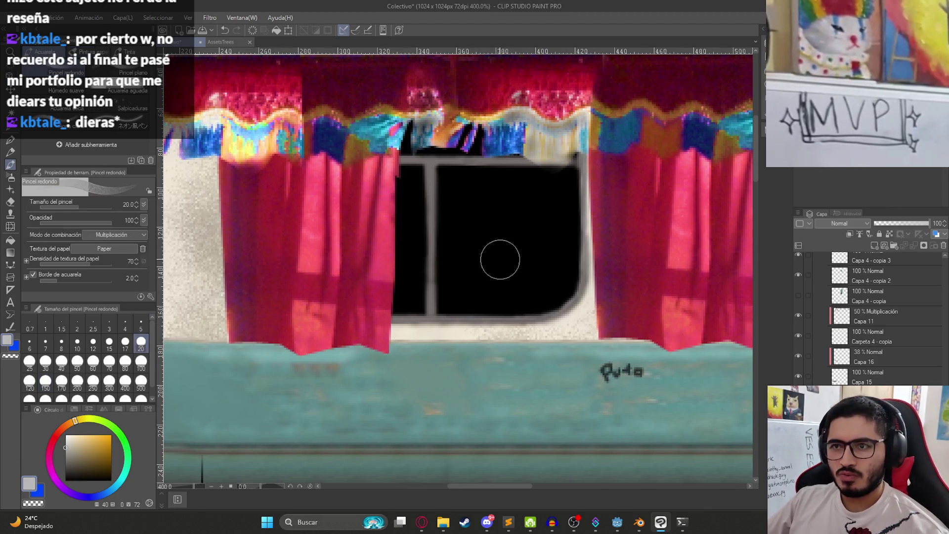
left_click_drag(384, 314, 509, 324)
key("ctrl+z")
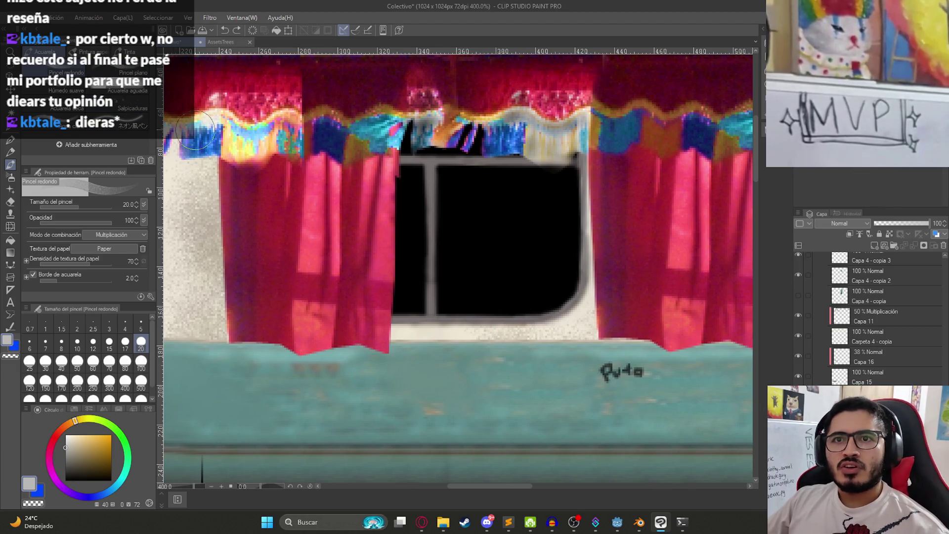
left_click(133, 107)
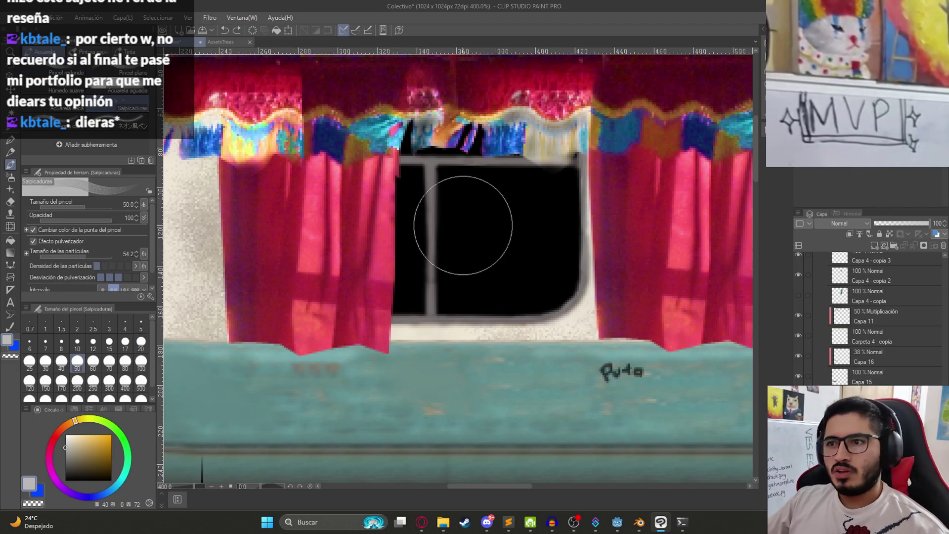
left_click_drag(462, 228, 494, 238)
key("ctrl+z")
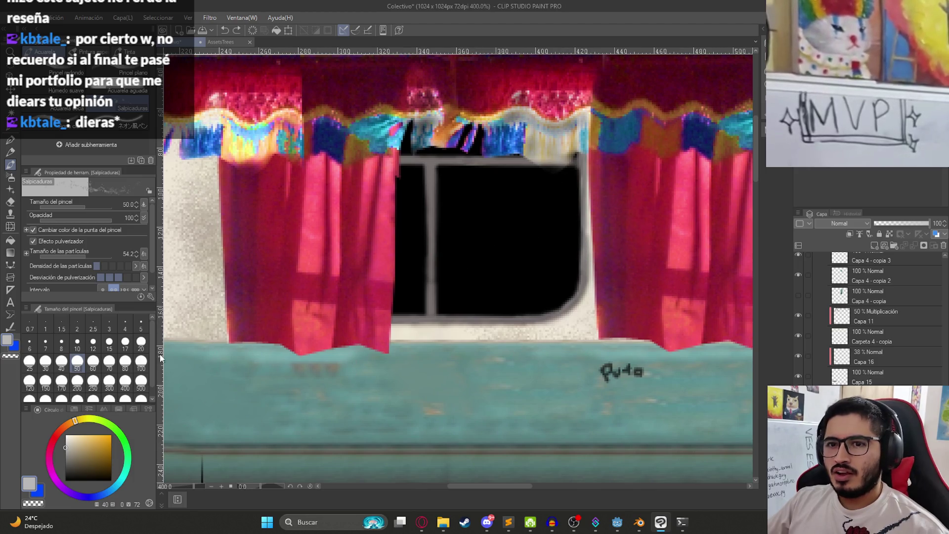
left_click(141, 342)
left_click_drag(440, 307, 375, 316)
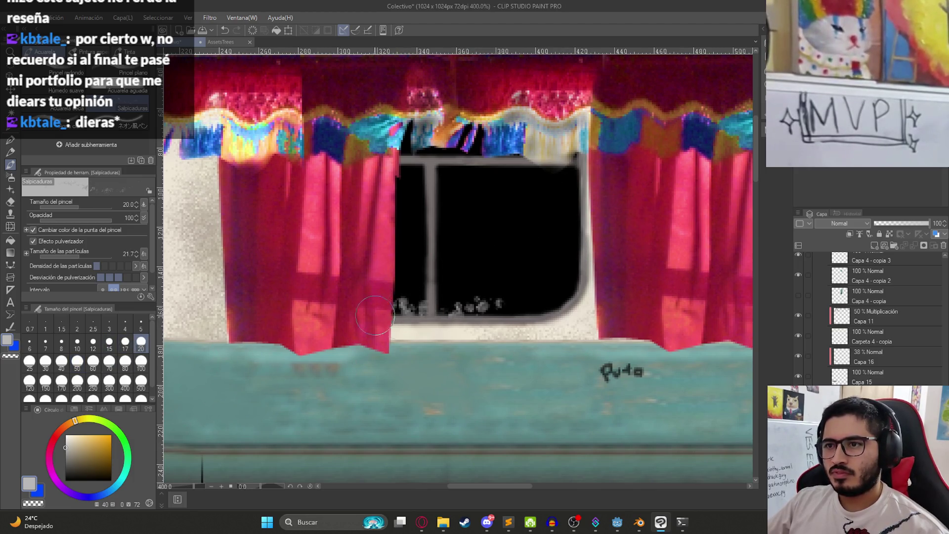
mouse_move(547, 312)
left_mouse_down()
mouse_move(576, 257)
mouse_move(566, 171)
left_mouse_up()
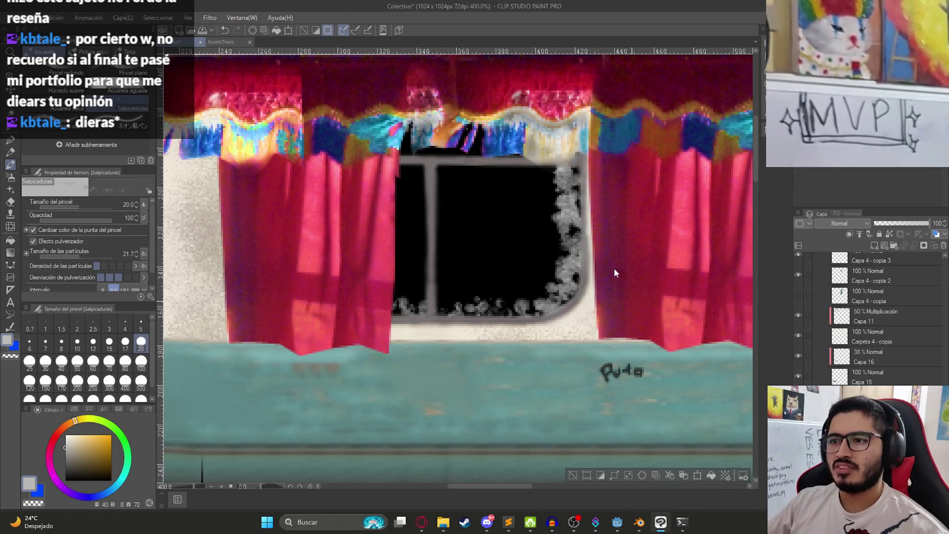
key("Delete")
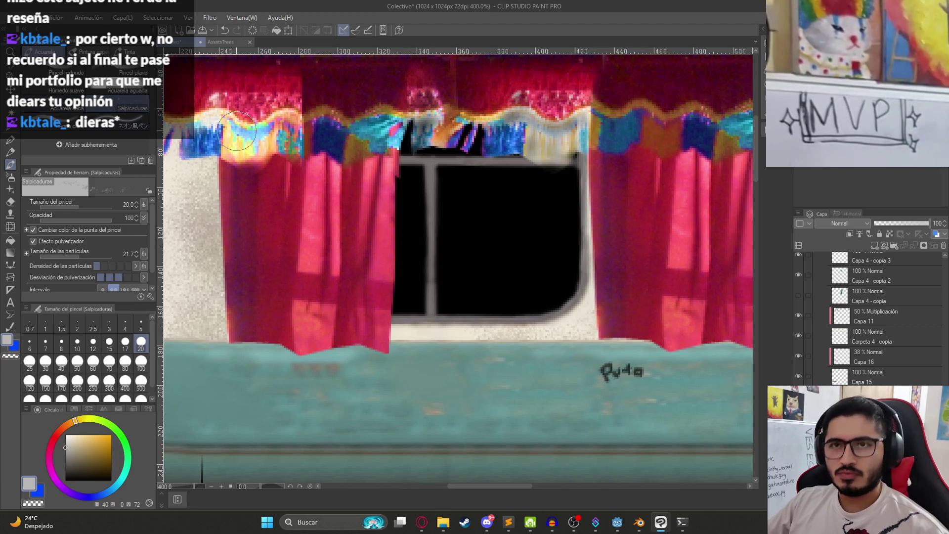
Try the blurred spray airbrush inside and along the window bottom, then undo it.
key("b")
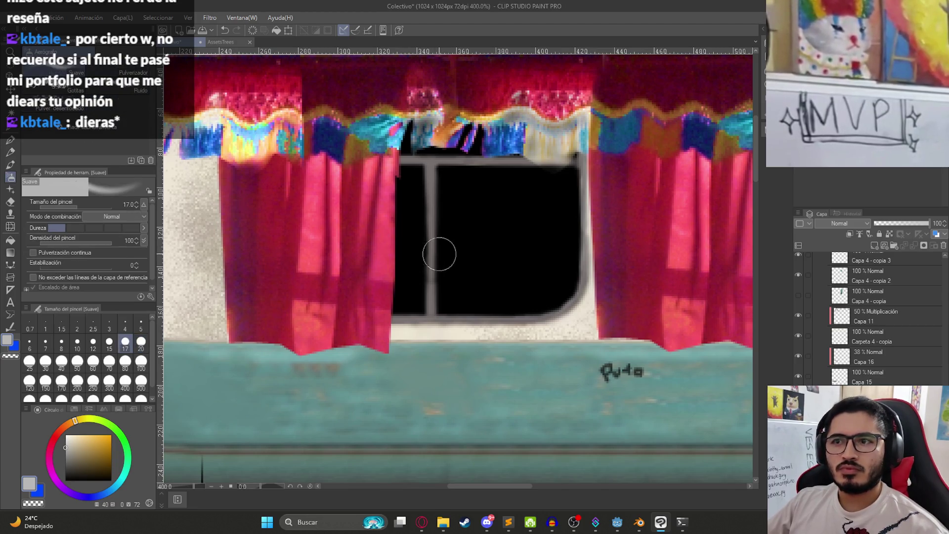
left_click(54, 107)
mouse_move(425, 237)
left_mouse_down()
mouse_move(554, 275)
mouse_move(435, 317)
left_mouse_up()
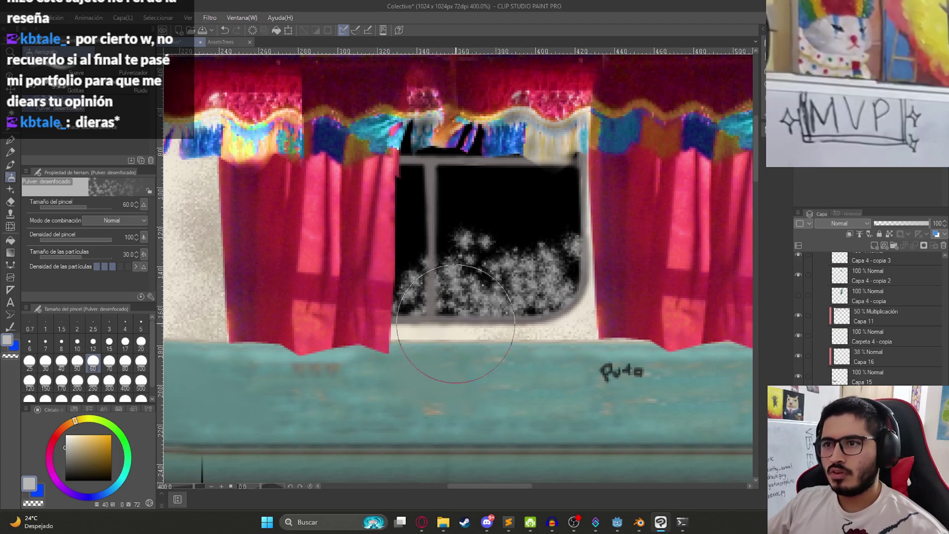
key("Delete")
mouse_move(385, 338)
left_mouse_down()
mouse_move(540, 302)
mouse_move(469, 351)
mouse_move(615, 242)
mouse_move(621, 128)
mouse_move(618, 262)
left_mouse_up()
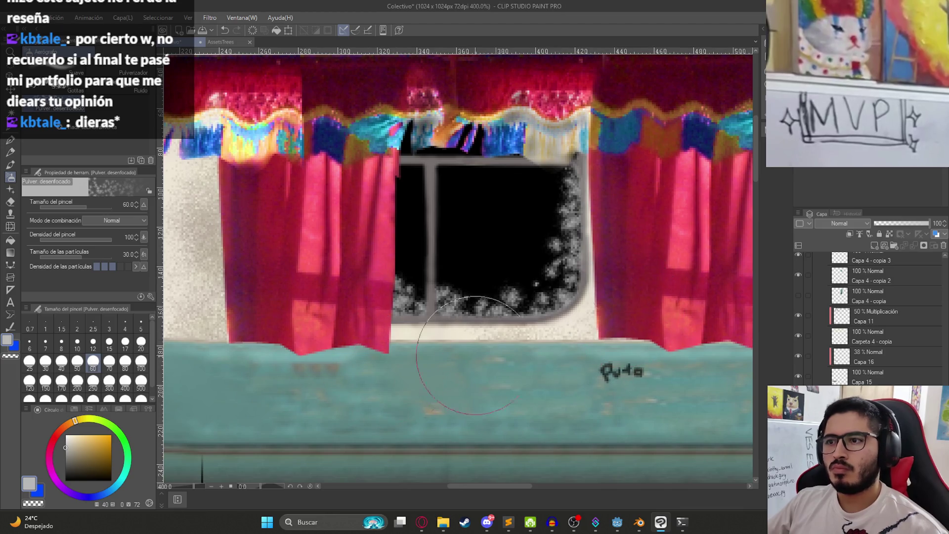
scroll(562, 300, "down", 4)
scroll(562, 299, "up", 4)
key("ctrl+z")
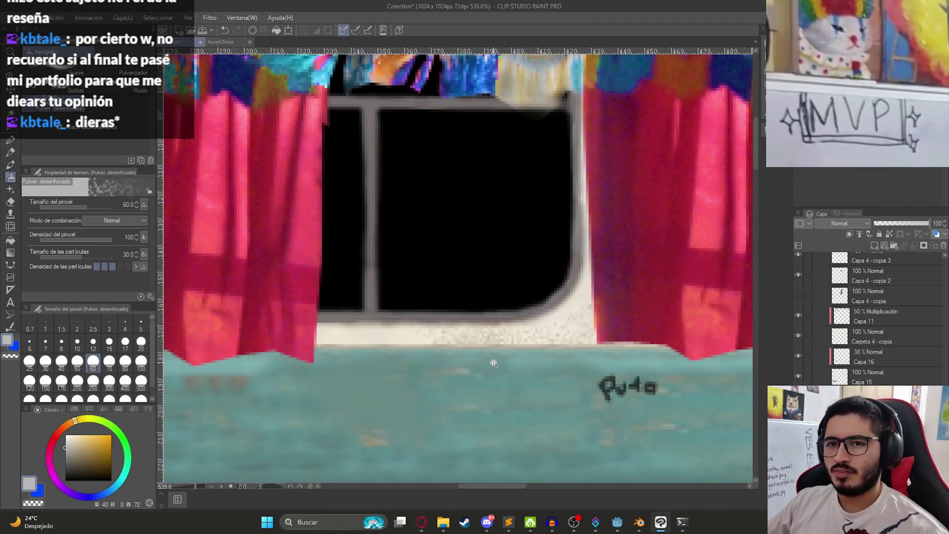
Switch to the soft Suave airbrush, undo a test stroke, and pick dark reddish-brown.
left_click_drag(494, 362, 459, 363)
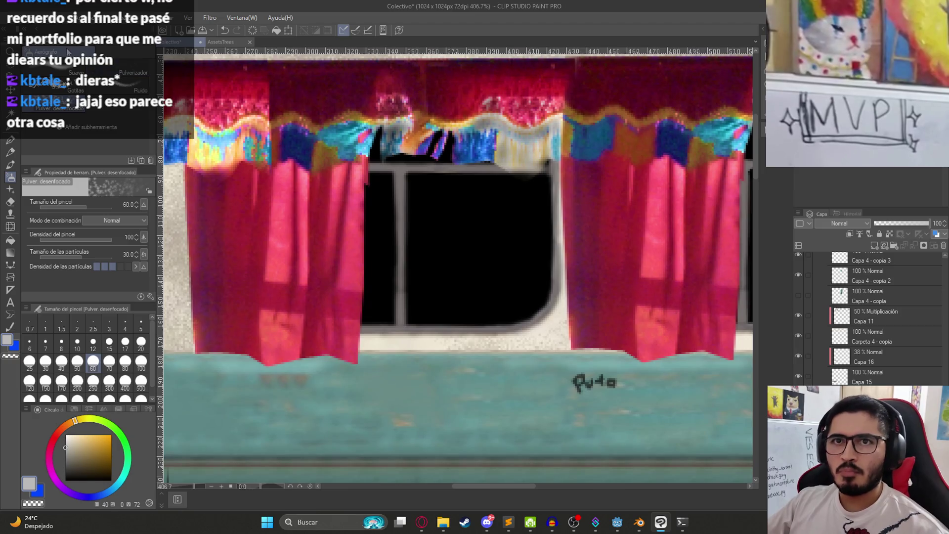
left_click(77, 73)
scroll(439, 229, "up", 2)
left_click_drag(406, 346, 524, 346)
key("ctrl+z")
left_click(95, 458)
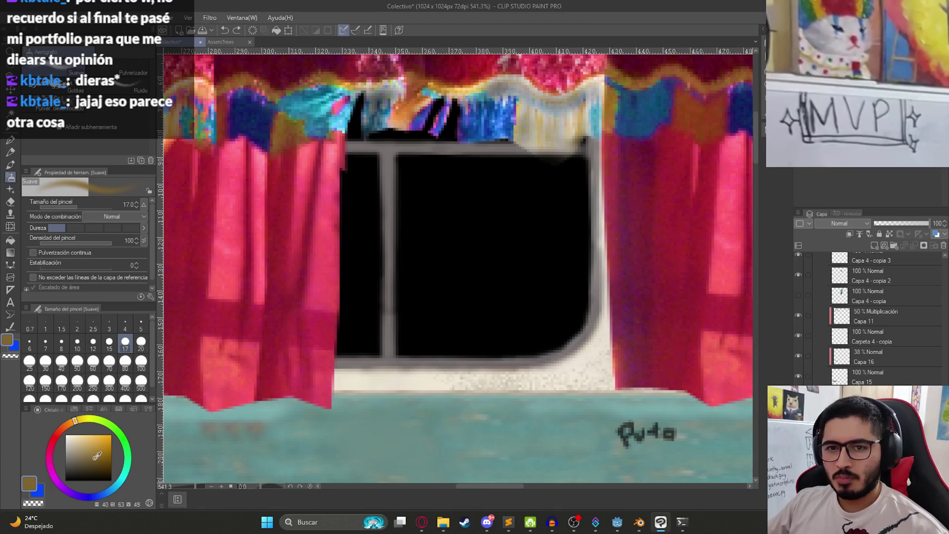
Spray dark reddish-brown haze across the window, then delete it and deselect.
left_click(63, 428)
mouse_move(336, 345)
left_mouse_down()
mouse_move(536, 352)
mouse_move(571, 332)
mouse_move(585, 293)
mouse_move(578, 159)
left_mouse_up()
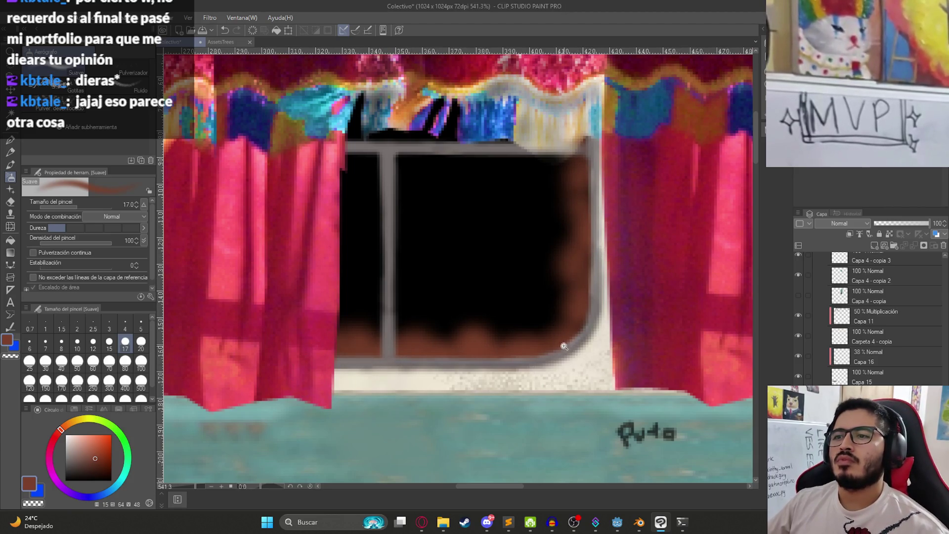
scroll(565, 346, "down", 5)
scroll(564, 346, "up", 5)
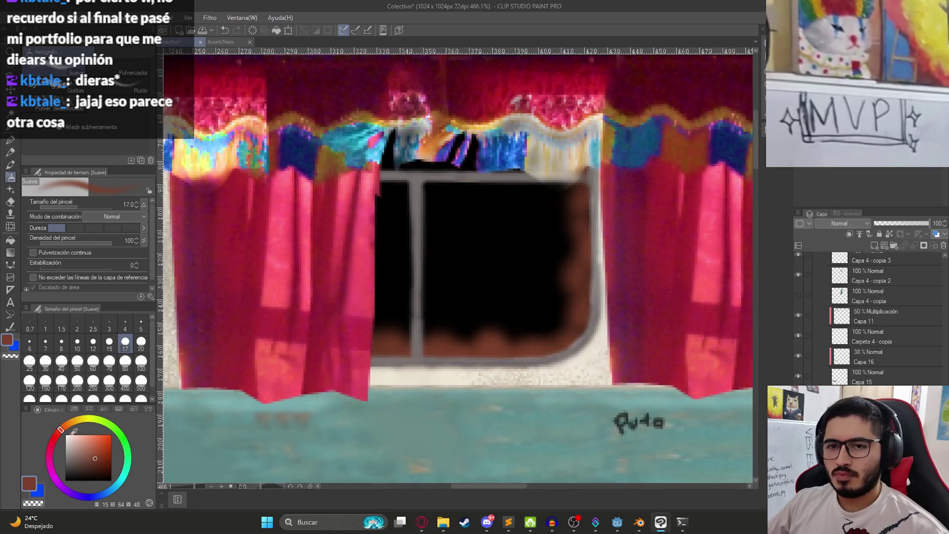
left_click(69, 425)
left_click(462, 336)
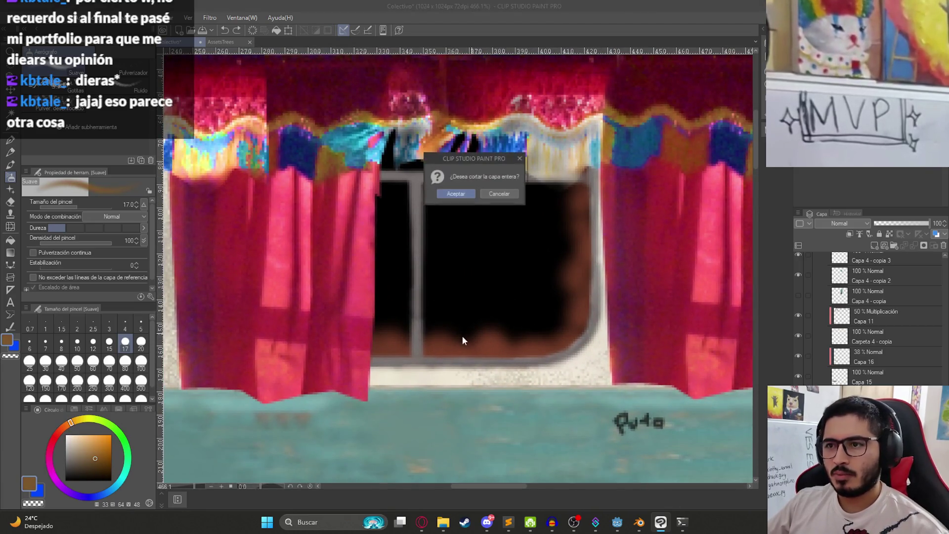
key("Return")
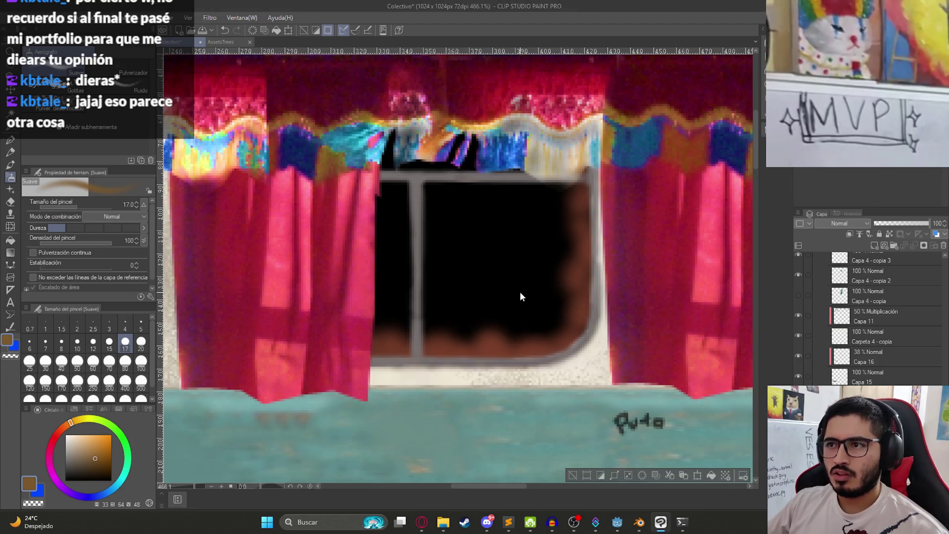
key("Delete")
key("ctrl+d")
Spray light tan haze along the lower and right pane edges at 42% layer opacity.
mouse_move(397, 356)
left_mouse_down()
mouse_move(536, 346)
mouse_move(494, 352)
left_mouse_up()
left_click(90, 438)
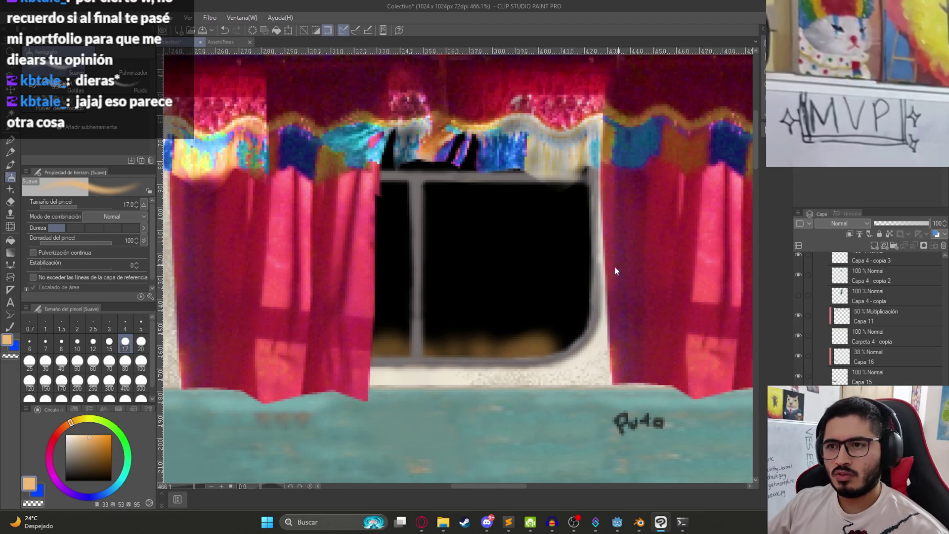
key("ctrl+z")
mouse_move(416, 346)
left_mouse_down()
mouse_move(377, 346)
mouse_move(519, 353)
mouse_move(587, 333)
mouse_move(587, 135)
left_mouse_up()
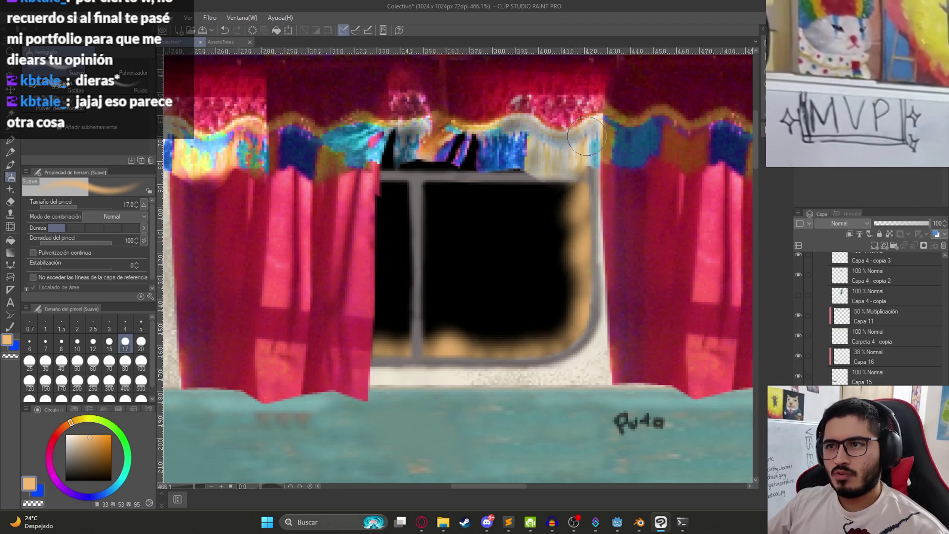
scroll(587, 135, "down", 5)
scroll(526, 187, "up", 5)
left_click(907, 224)
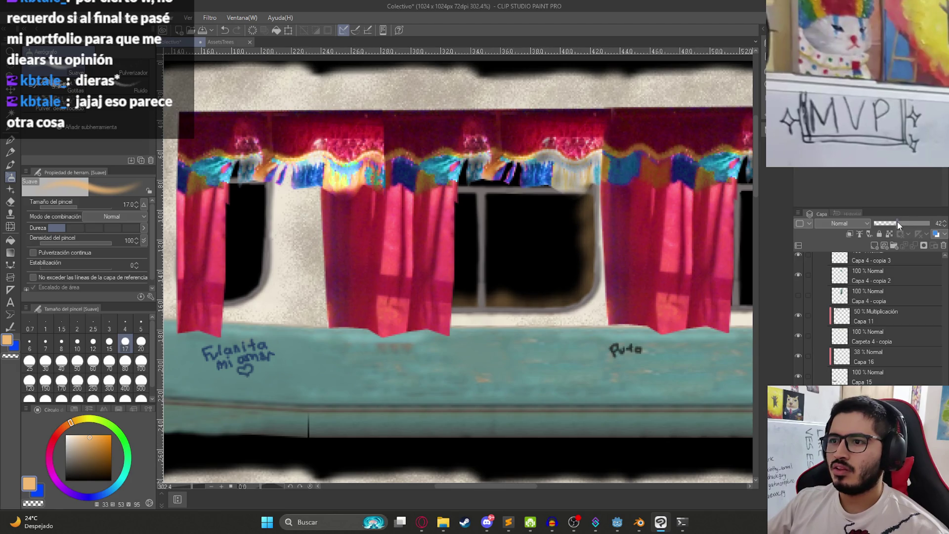
Save the texture and move the tan window haze onto the neighbouring middle window.
scroll(657, 290, "down", 2)
scroll(662, 290, "up", 2)
left_click_drag(663, 289, 452, 299)
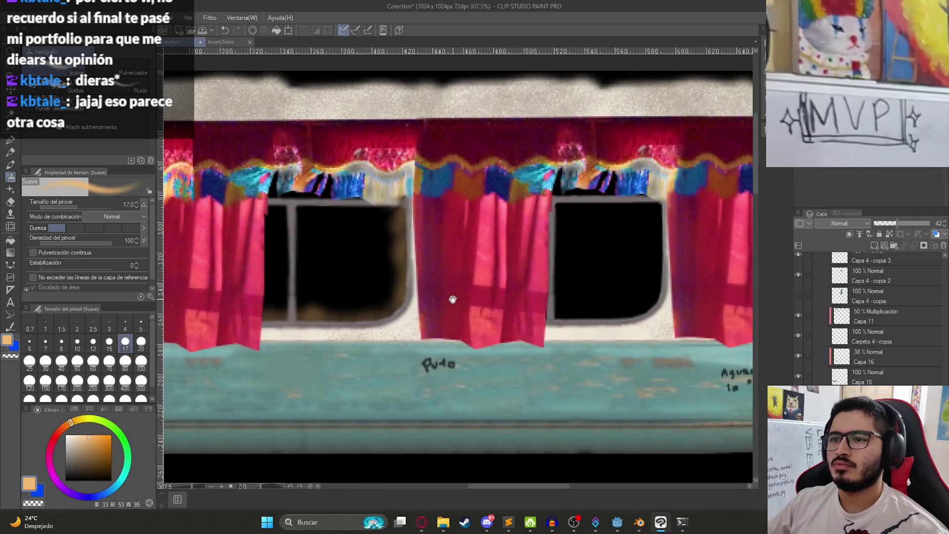
key("ctrl+s")
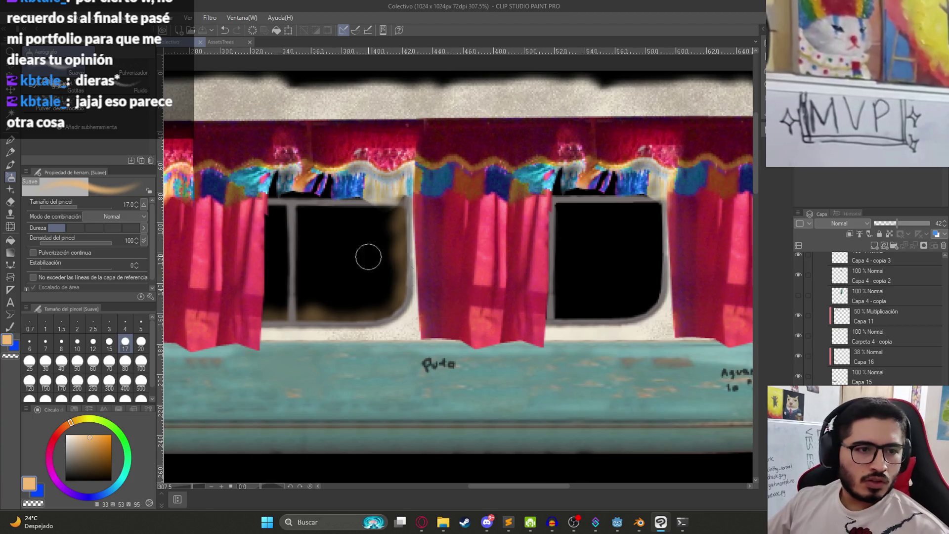
left_click_drag(285, 188, 384, 218)
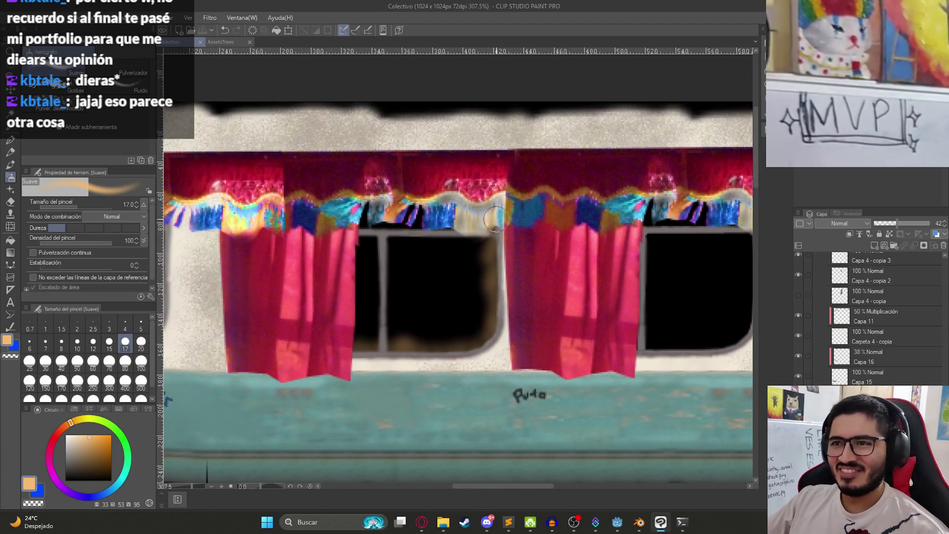
left_click_drag(559, 256, 351, 251)
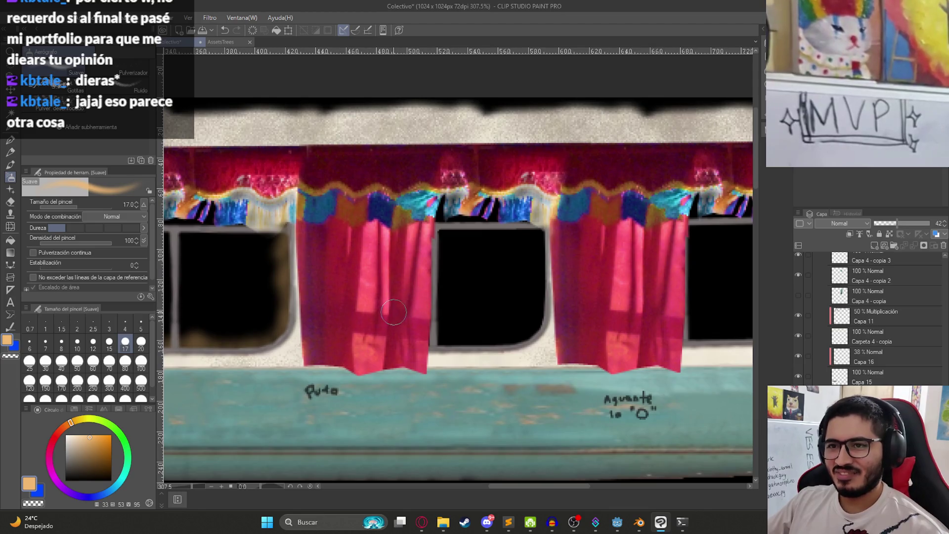
key("k")
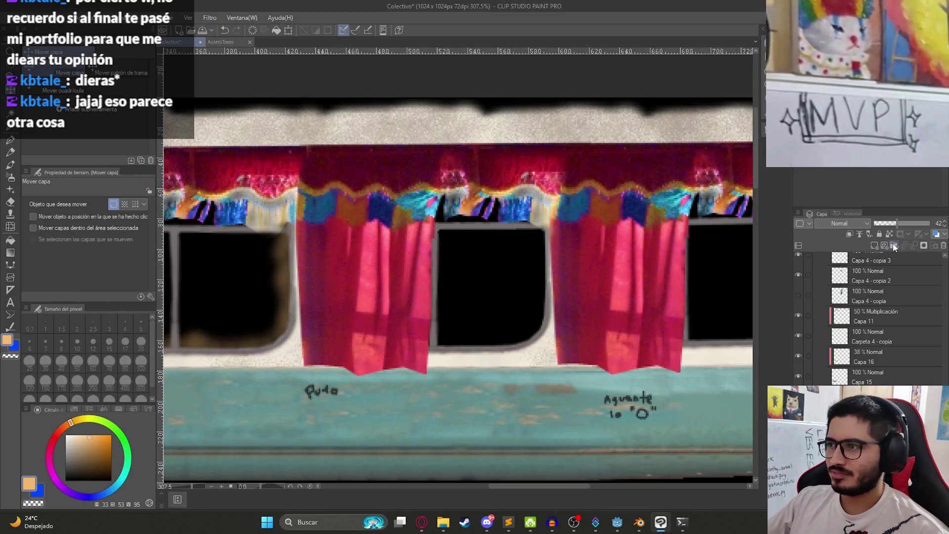
mouse_move(296, 314)
left_mouse_down()
mouse_move(272, 318)
mouse_move(515, 297)
mouse_move(516, 313)
left_mouse_up()
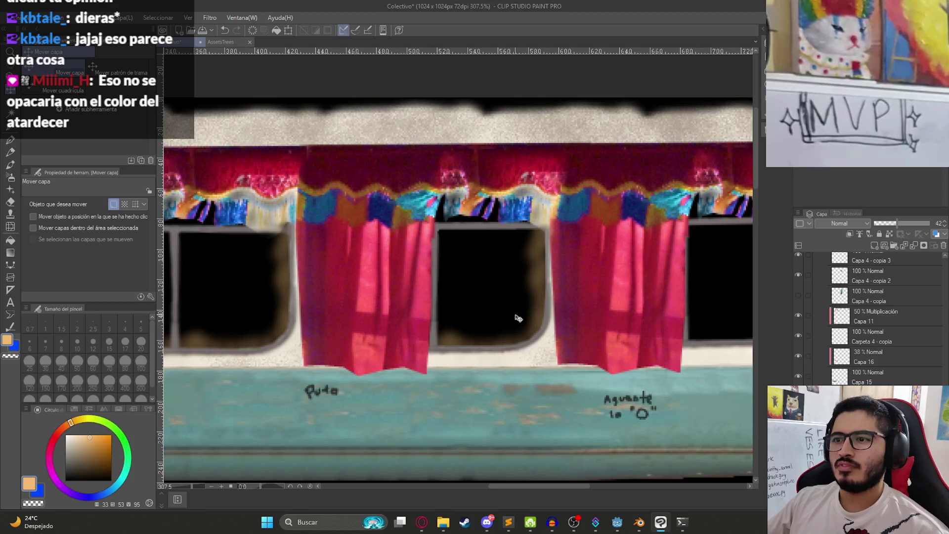
scroll(518, 317, "down", 3)
mouse_move(532, 304)
left_mouse_down()
mouse_move(467, 305)
mouse_move(658, 274)
left_mouse_up()
scroll(467, 306, "up", 3)
key("ctrl+t")
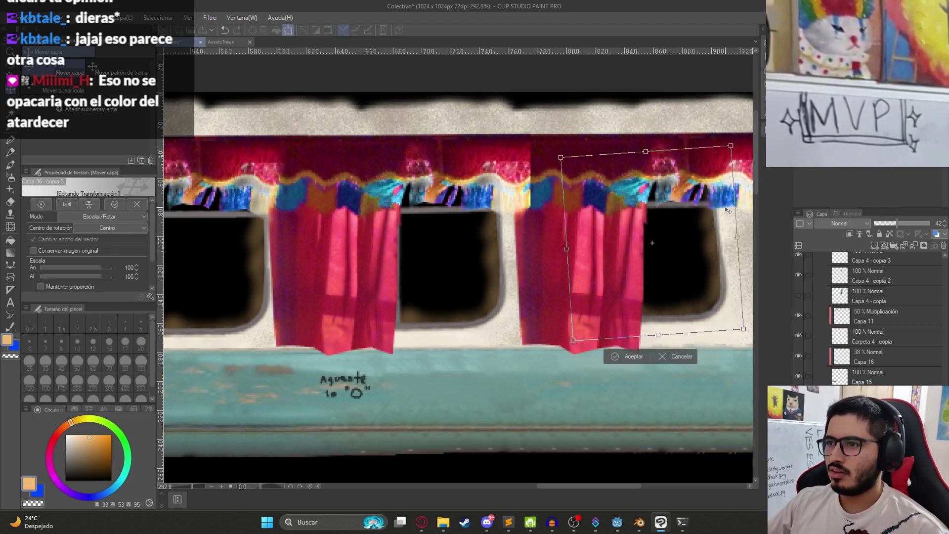
key("Return")
Return to the soft airbrush and bring the upper carriage's windows into view.
scroll(728, 212, "up", 1)
key("b")
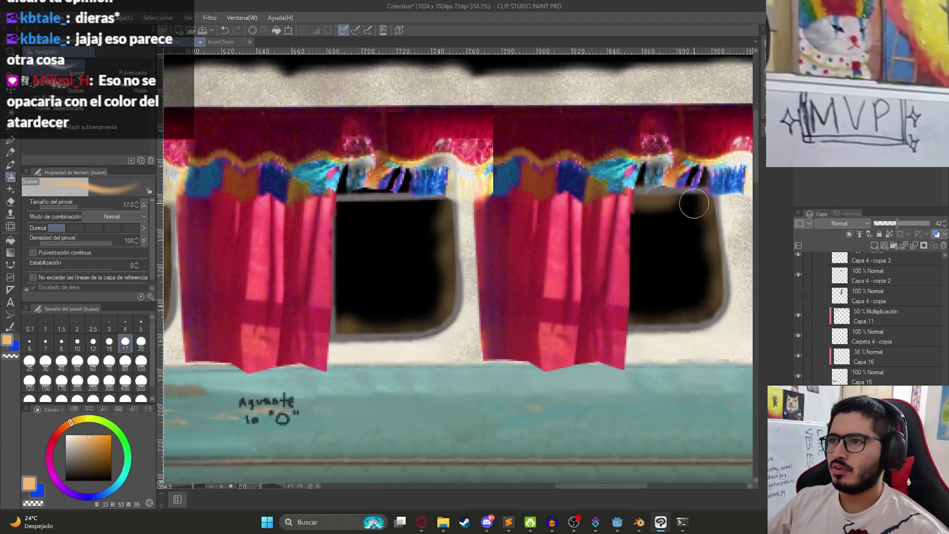
scroll(392, 208, "down", 4)
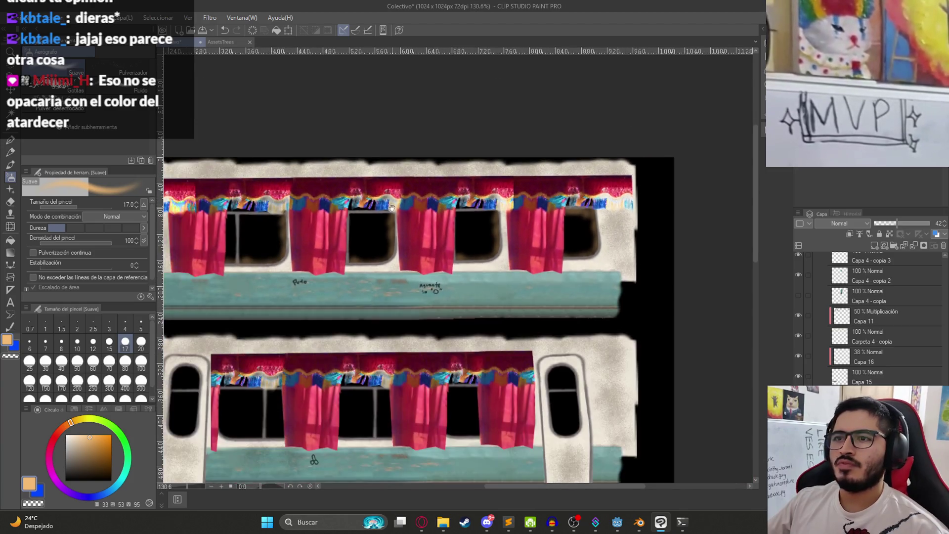
left_click_drag(392, 208, 420, 209)
right_click(816, 379)
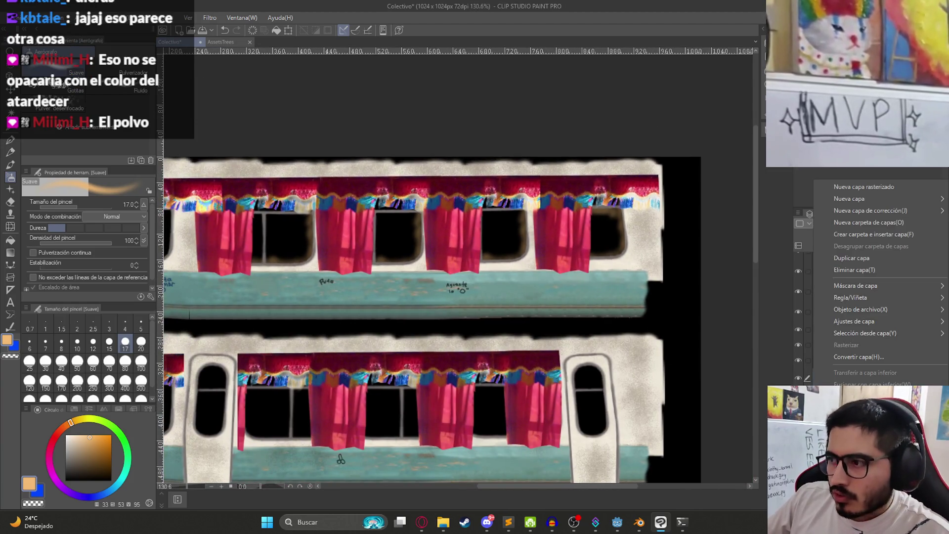
key("Escape")
scroll(264, 195, "up", 3)
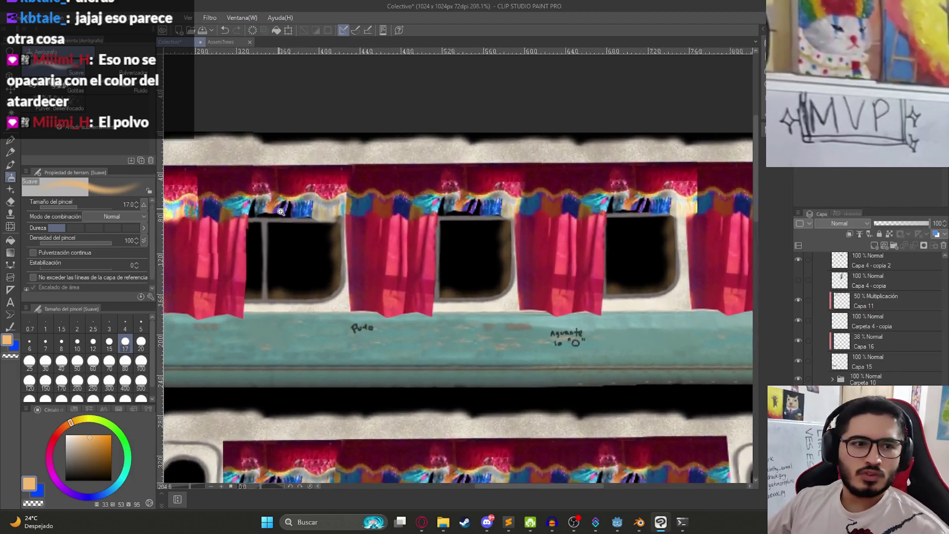
left_click_drag(240, 252, 410, 298)
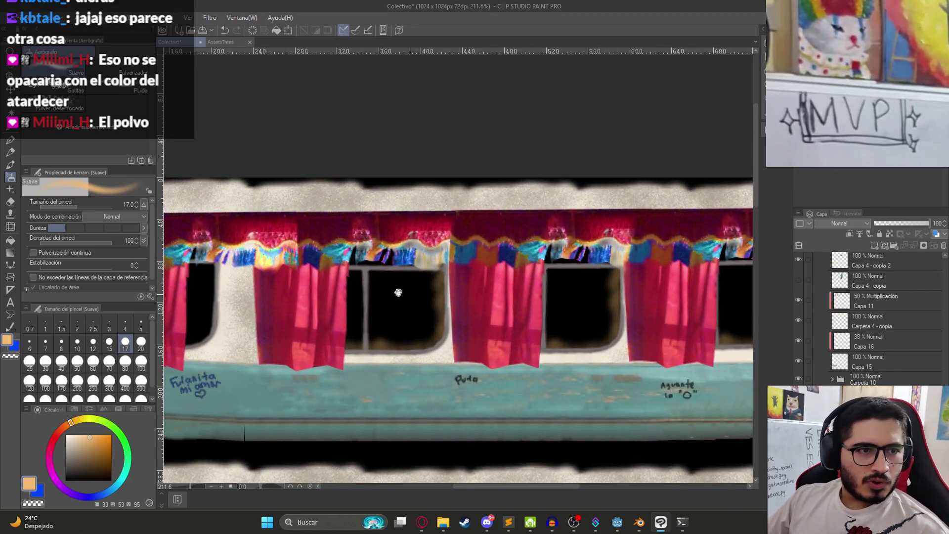
scroll(446, 281, "up", 2)
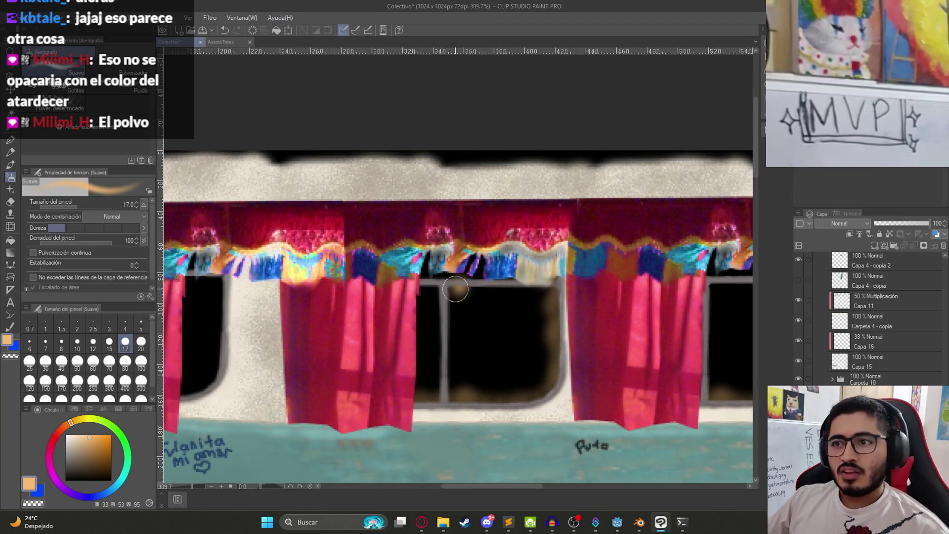
scroll(456, 292, "up", 2)
On Capa 36 - copia 3, spray a faint warm tone along the window's top edge.
left_click_drag(455, 291, 493, 290)
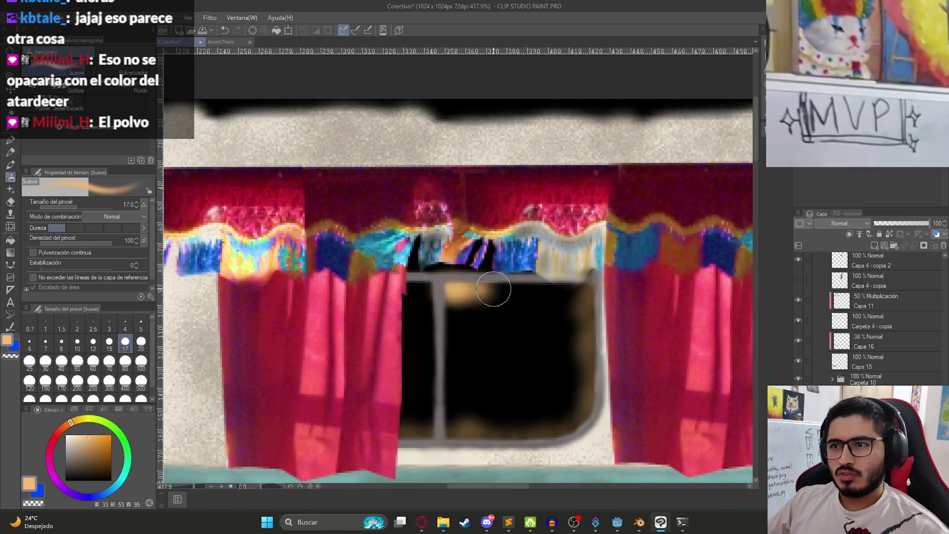
key("ctrl+z")
scroll(527, 335, "down", 2)
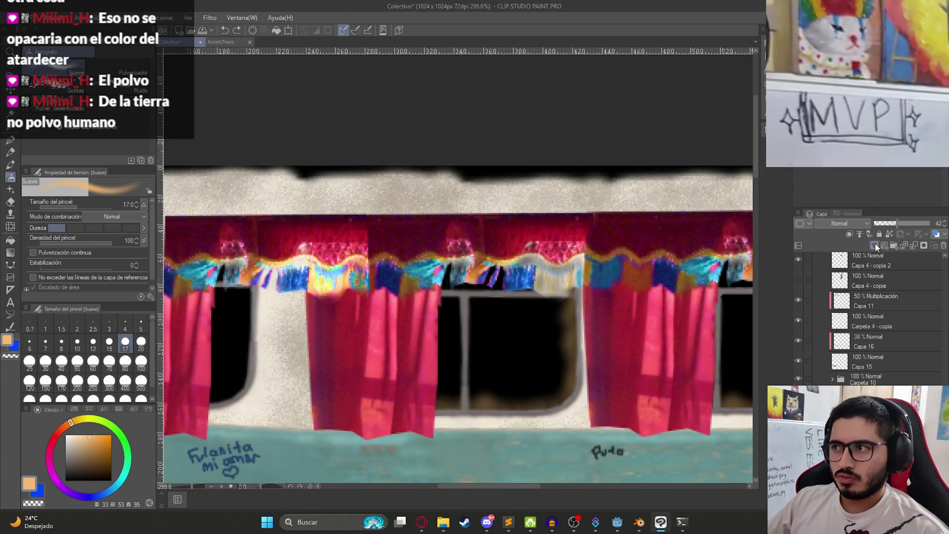
left_click(500, 291, "ctrl+shift")
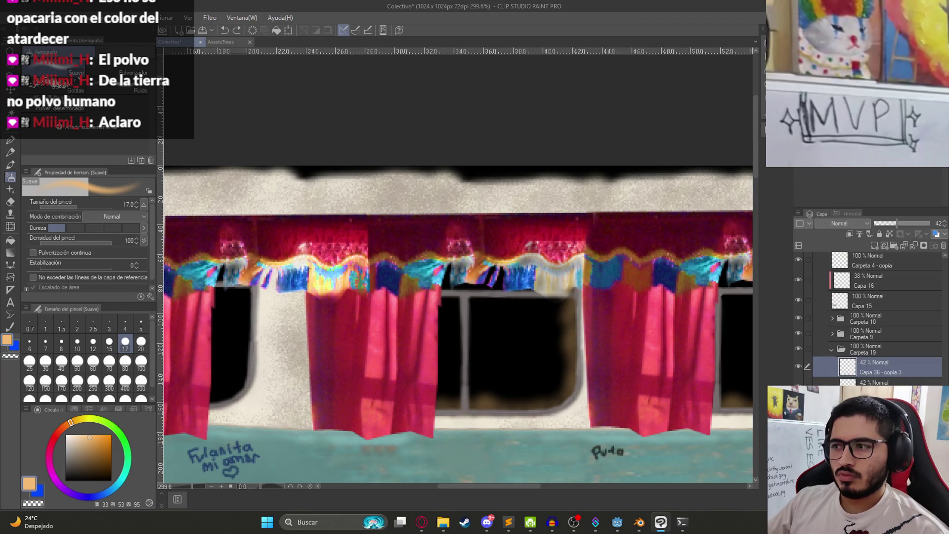
left_click(611, 363, "ctrl+shift")
mouse_move(470, 301)
left_mouse_down()
mouse_move(534, 295)
mouse_move(476, 325)
mouse_move(479, 392)
mouse_move(471, 331)
mouse_move(466, 396)
left_mouse_up()
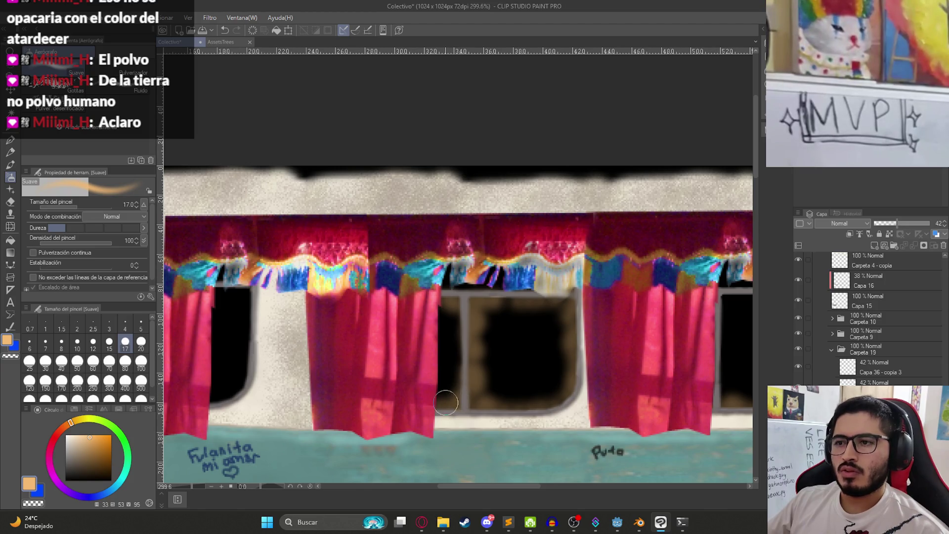
scroll(422, 313, "down", 5)
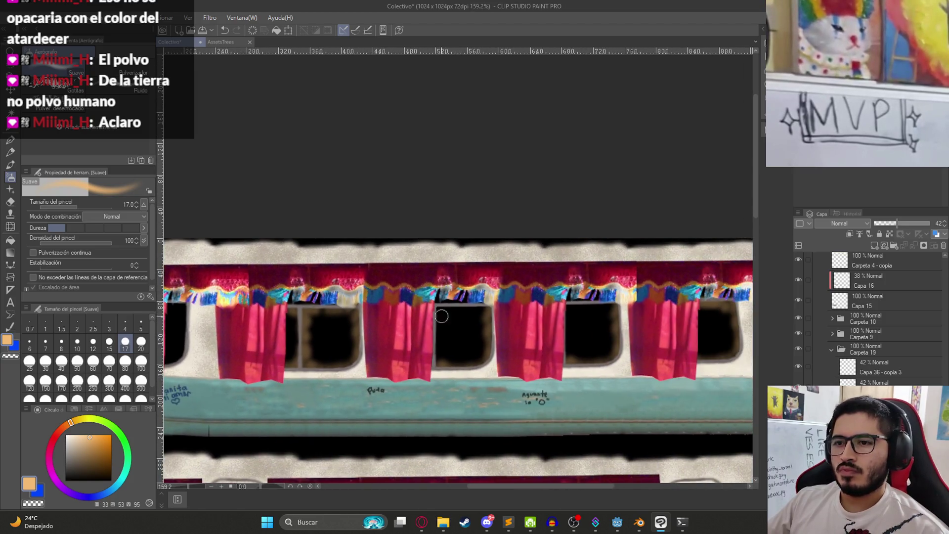
scroll(422, 313, "up", 5)
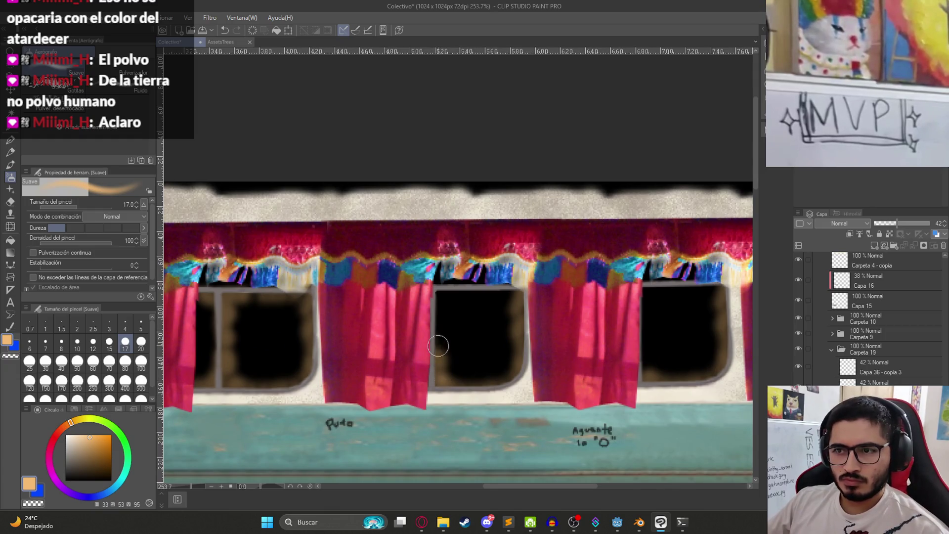
left_click_drag(492, 290, 510, 289)
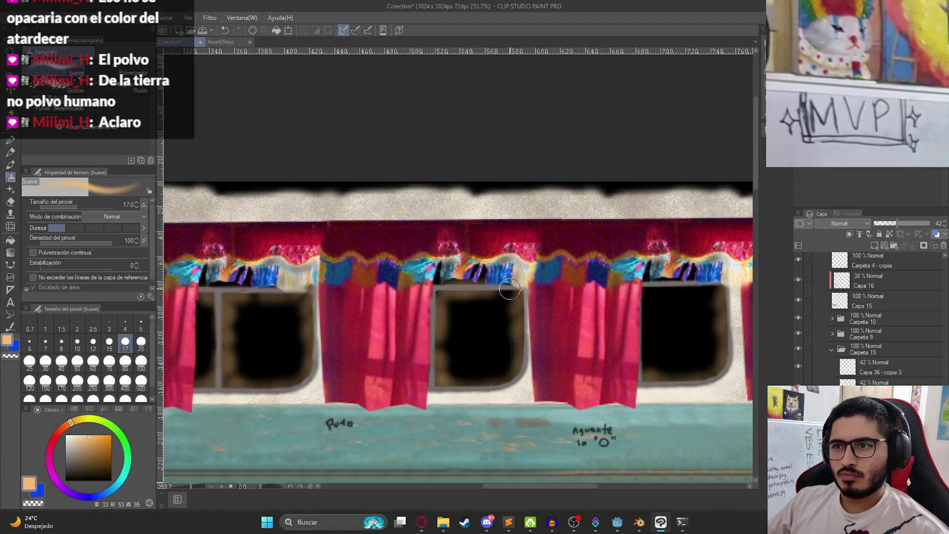
scroll(475, 293, "down", 4)
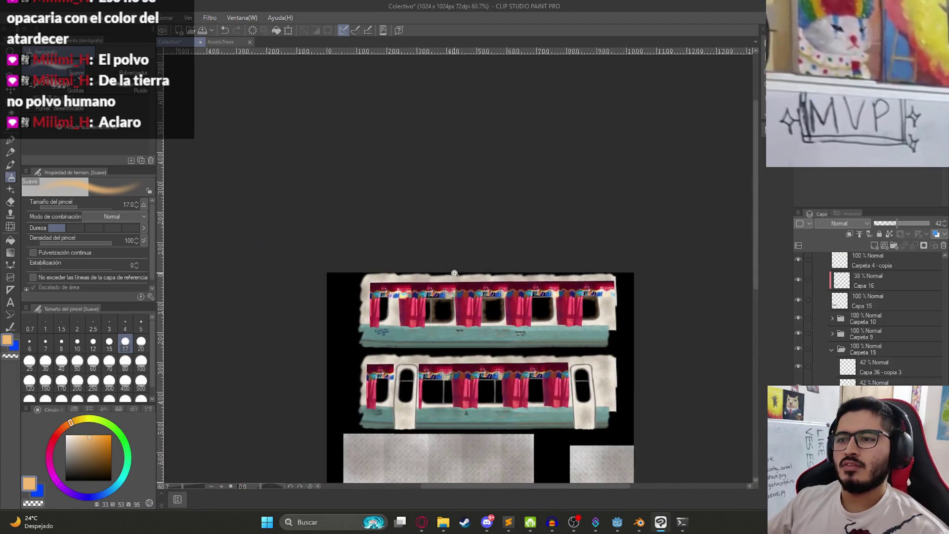
scroll(482, 297, "up", 3)
Save, then spray light haze up the window's left edge and review it.
key("ctrl+s")
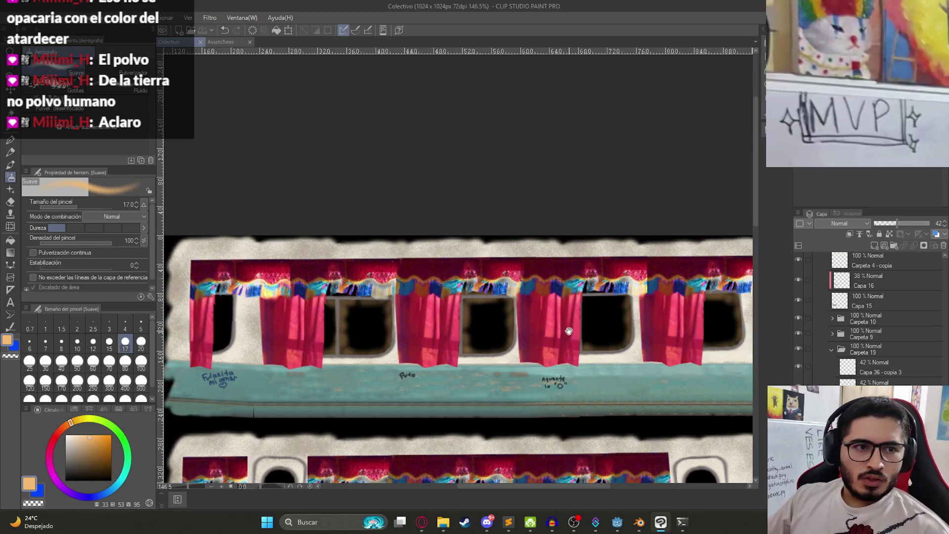
scroll(494, 341, "up", 2)
scroll(495, 348, "up", 3)
mouse_move(502, 396)
left_mouse_down()
mouse_move(491, 371)
mouse_move(505, 271)
mouse_move(611, 280)
mouse_move(477, 265)
left_mouse_up()
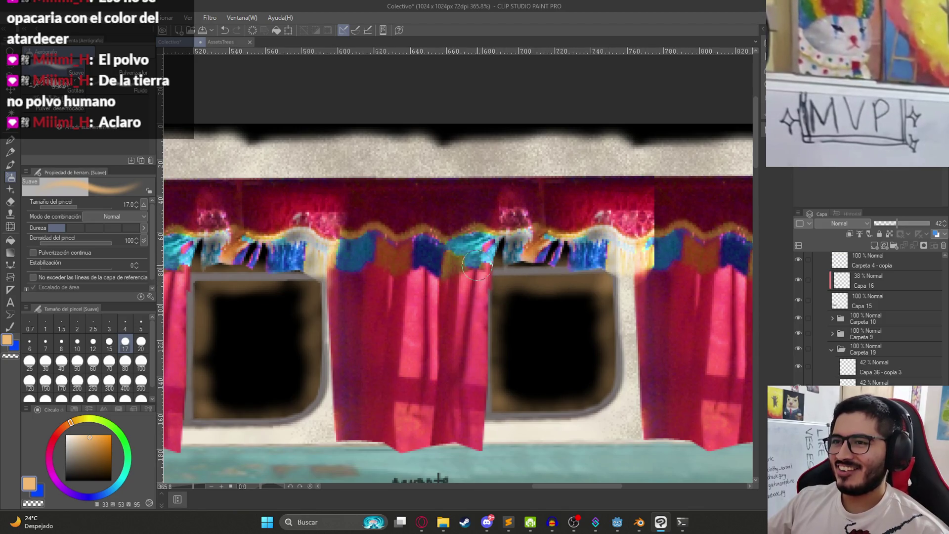
scroll(571, 312, "down", 5)
scroll(469, 351, "up", 4)
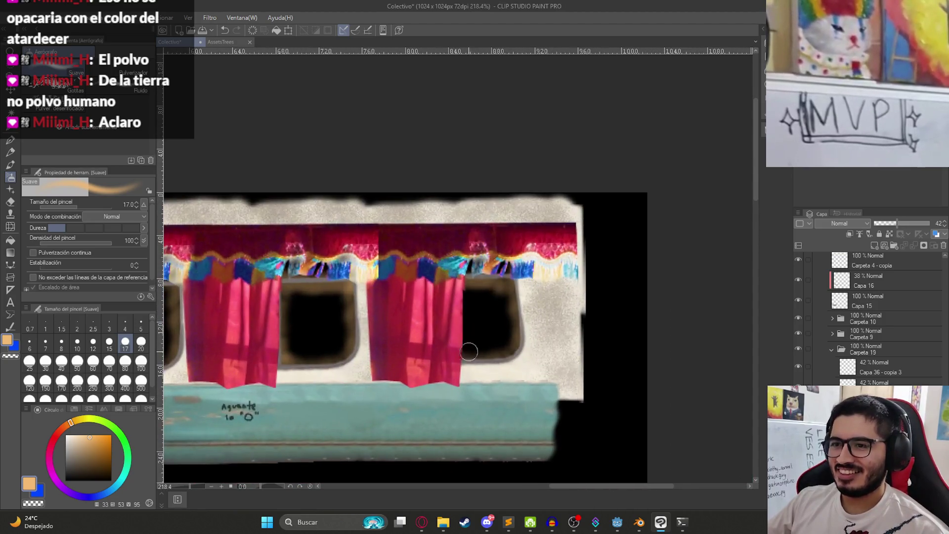
scroll(455, 357, "down", 4)
scroll(386, 288, "up", 3)
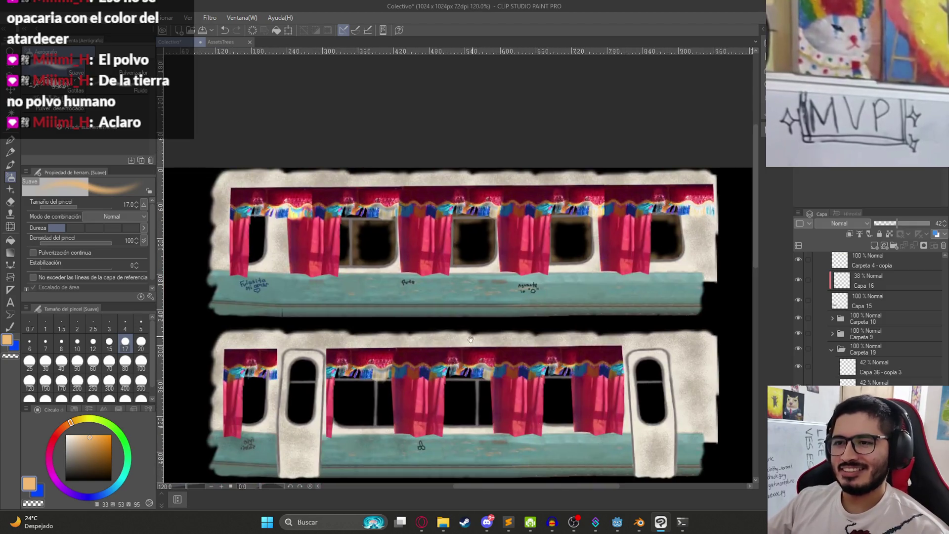
Group the 42% window-fog layer into a new folder, Carpeta 20.
key("k")
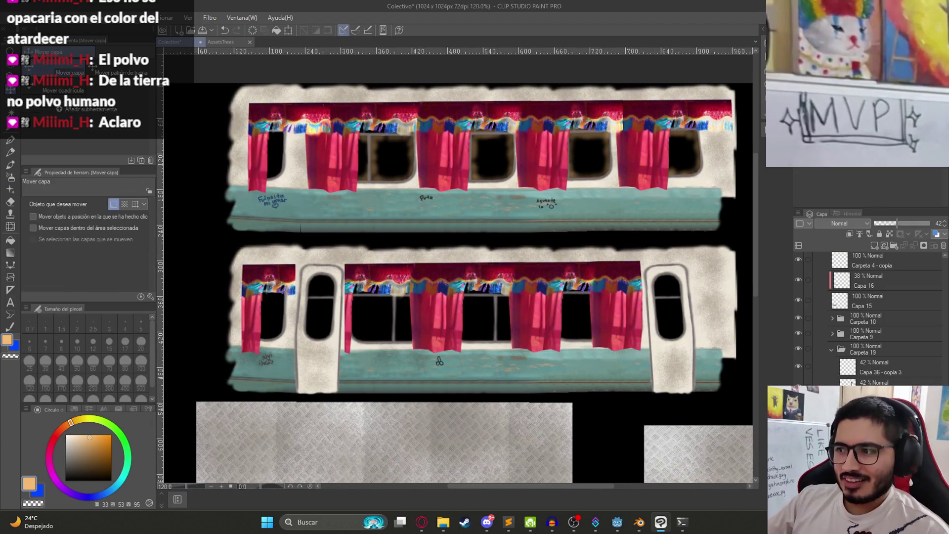
left_click(875, 374)
key("ctrl+g")
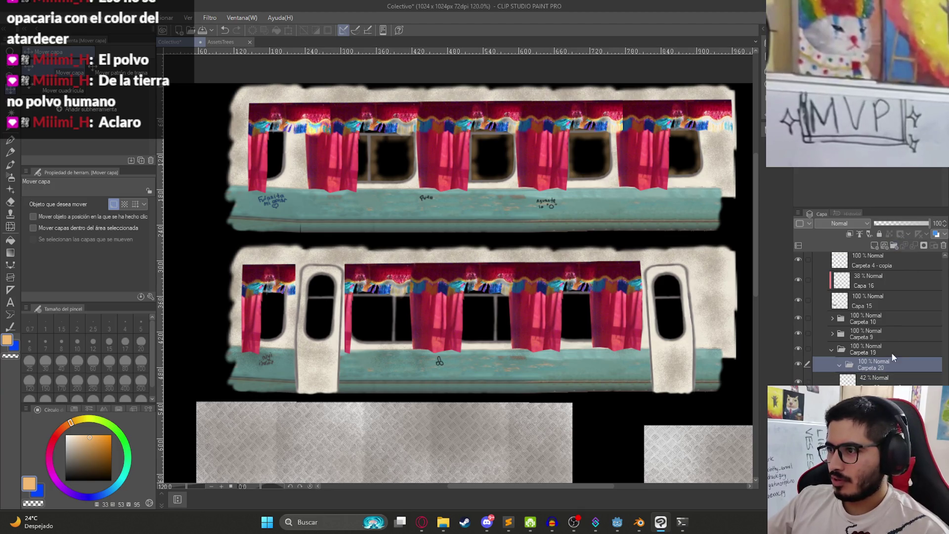
left_click(872, 366)
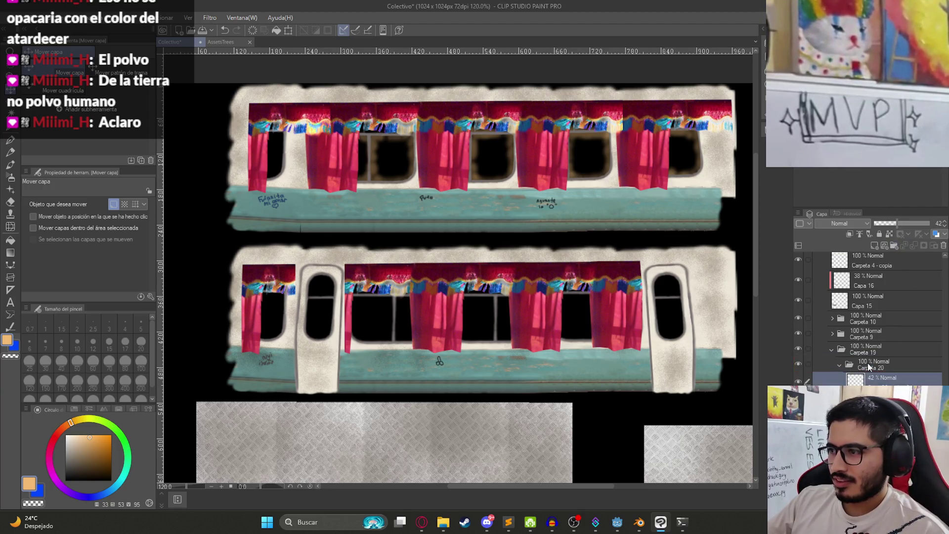
Duplicate Carpeta 20 as a trial, shift it onto the lower car, then delete Carpeta 20 - copia.
key("ctrl+c")
key("ctrl+v")
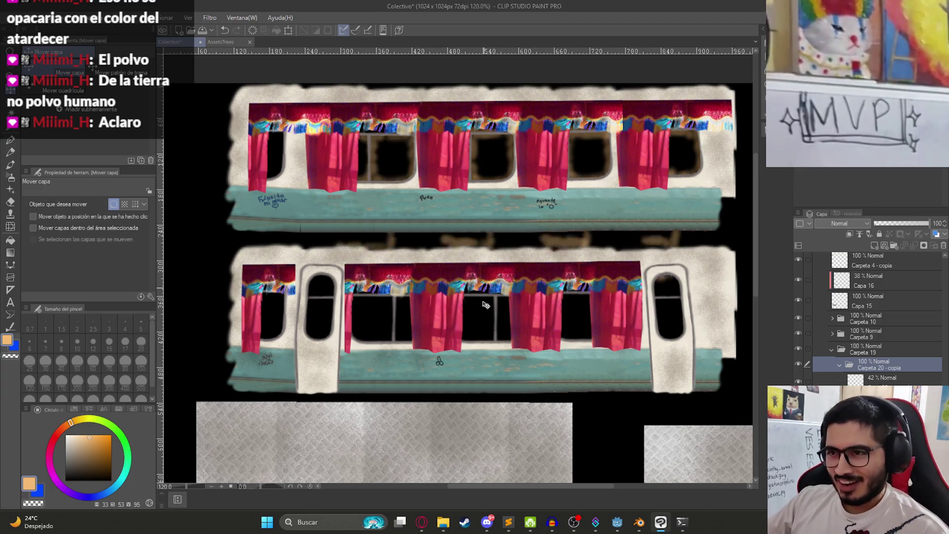
scroll(497, 345, "up", 2)
left_click_drag(497, 346, 485, 347)
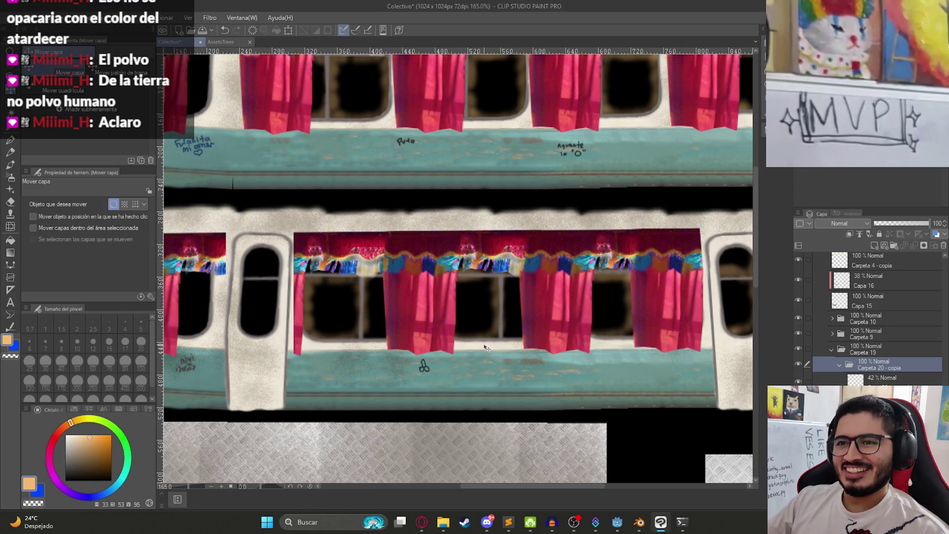
key("ctrl+z")
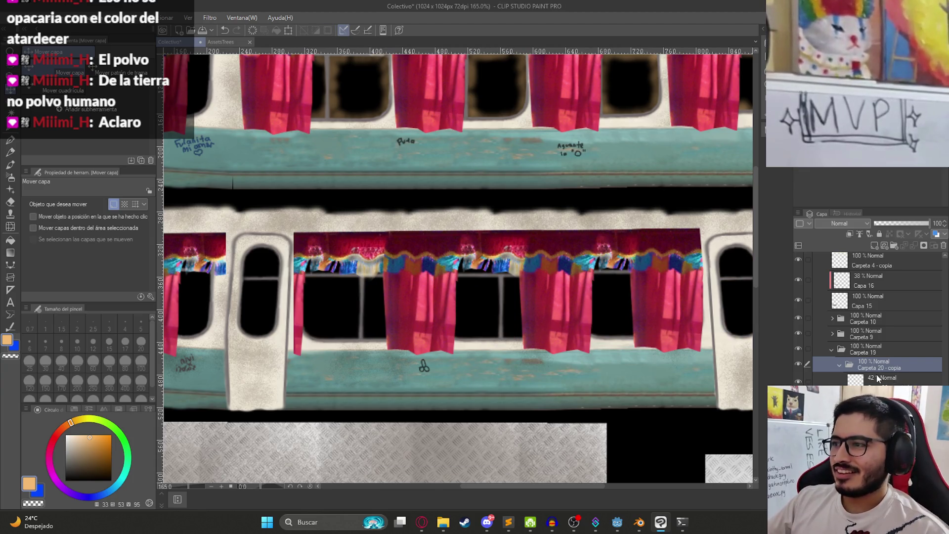
right_click(878, 378)
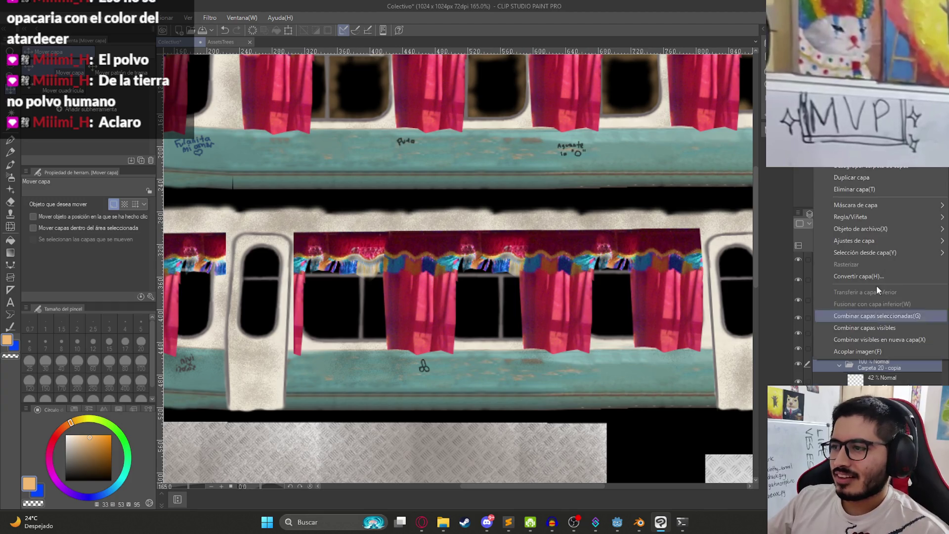
left_click(876, 189)
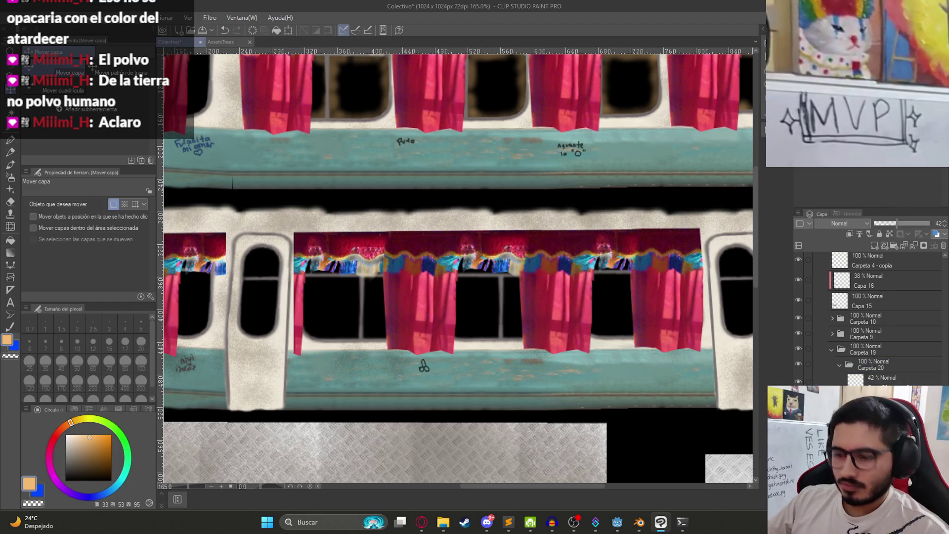
Fit the whole texture in view and undo the brownish tint on the lower car windows.
key("ctrl+alt+0")
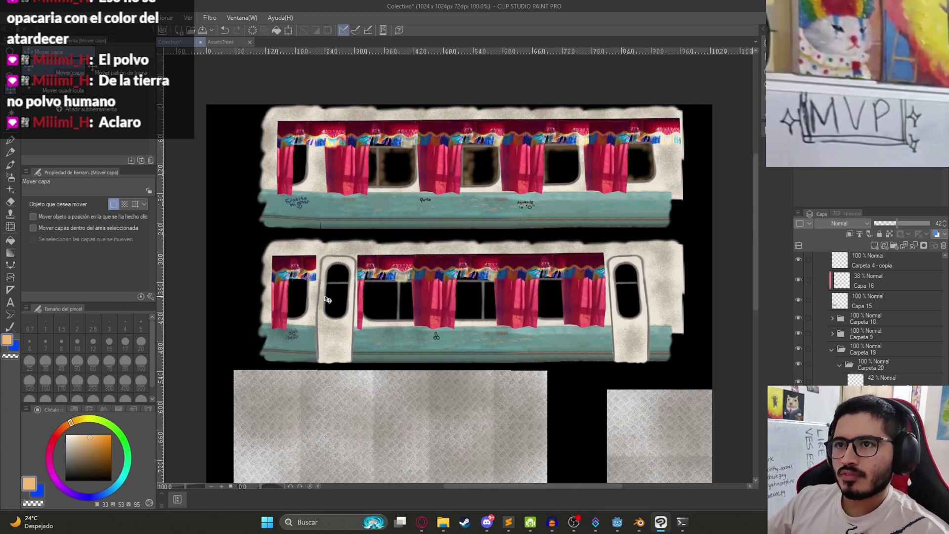
key("ctrl+z")
key("ctrl+z")
key("ctrl+z")
key("ctrl+z")
key("ctrl+y")
key("ctrl+y")
key("ctrl+y")
key("ctrl+y")
key("ctrl+y")
scroll(398, 304, "up", 2)
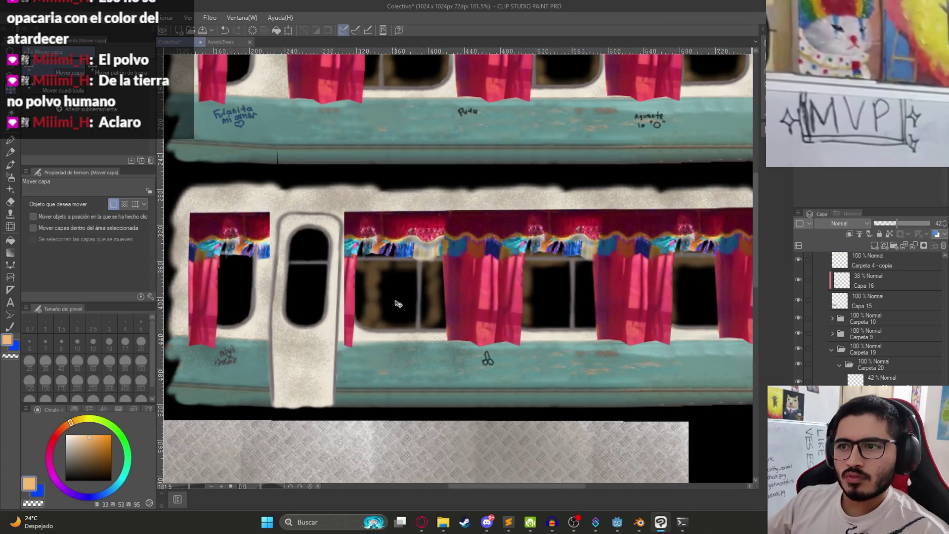
key("ctrl+z")
Add a new 42% opacity layer and airbrush soft fog down a lower window's left edge.
key("b")
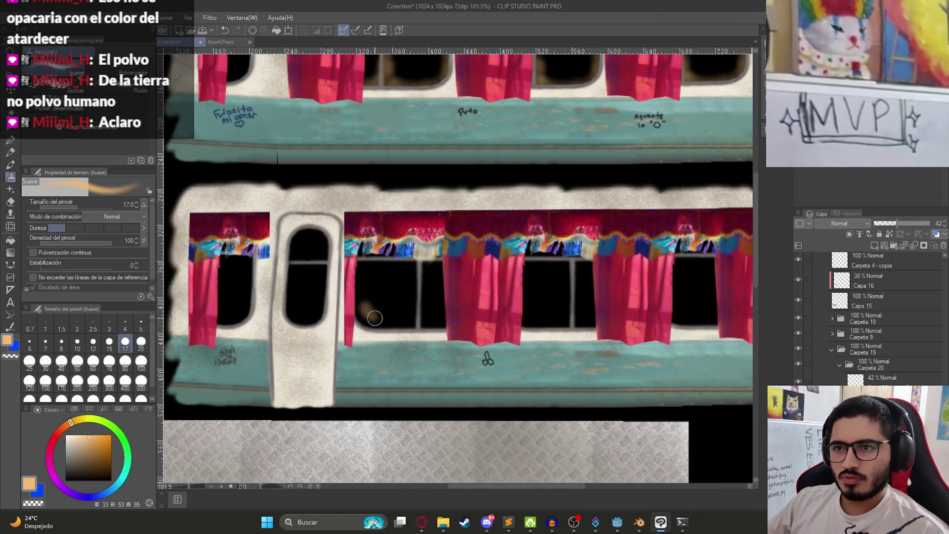
key("ctrl+shift+n")
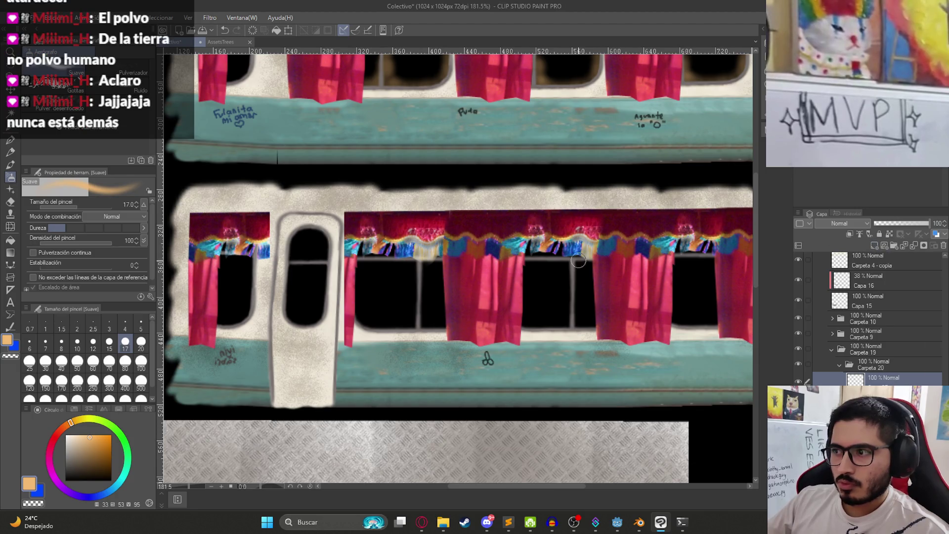
scroll(334, 283, "up", 1)
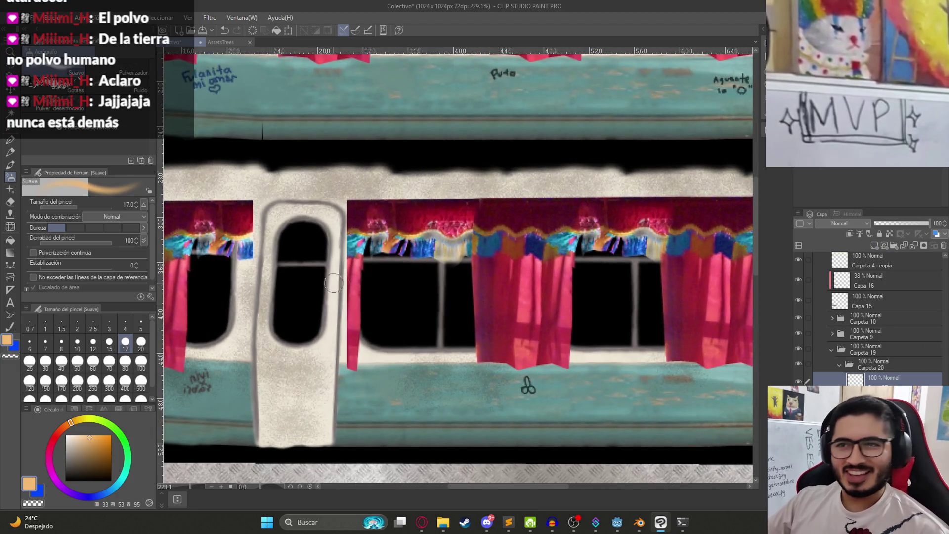
mouse_move(362, 263)
left_mouse_down()
mouse_move(363, 326)
mouse_move(375, 341)
left_mouse_up()
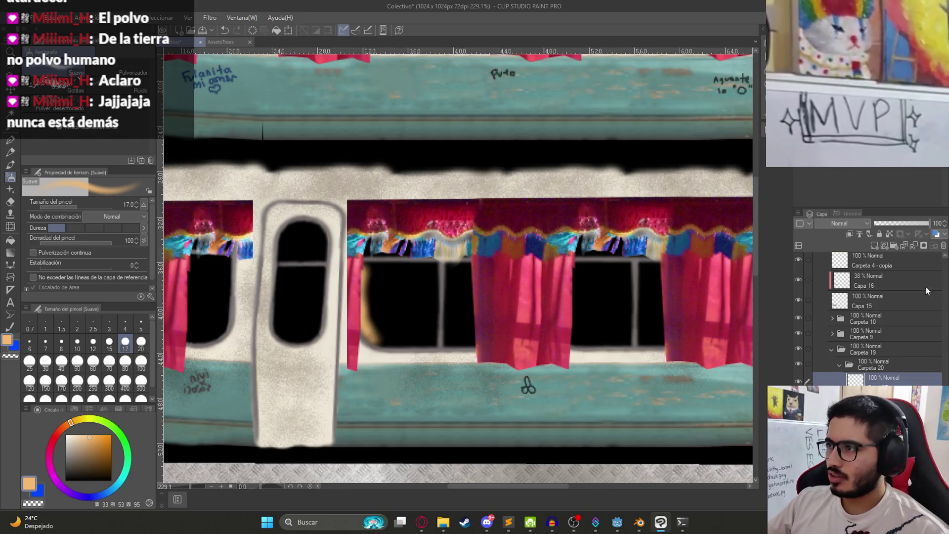
type("42")
key("Return")
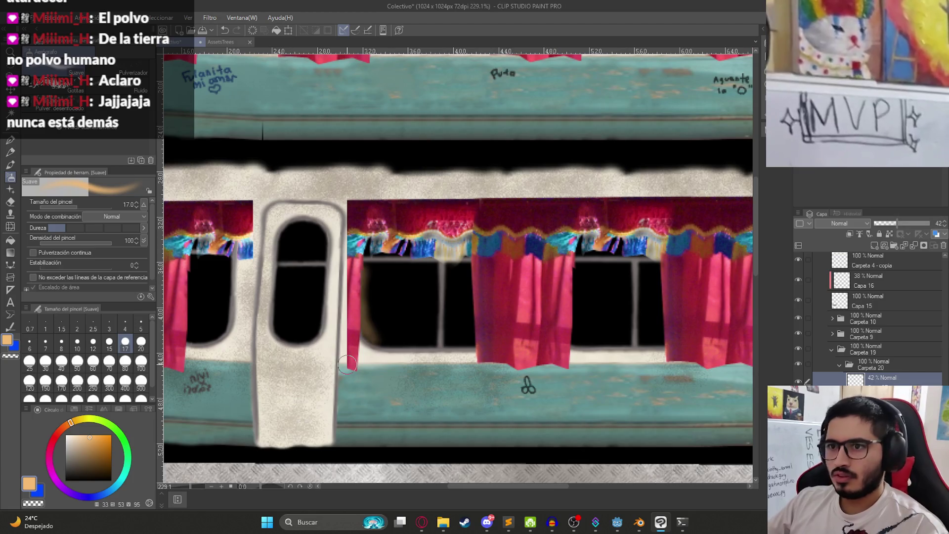
Airbrush fog along the lower window's bottom, sill and centre divider.
mouse_move(390, 349)
left_mouse_down()
mouse_move(440, 329)
mouse_move(440, 260)
left_mouse_up()
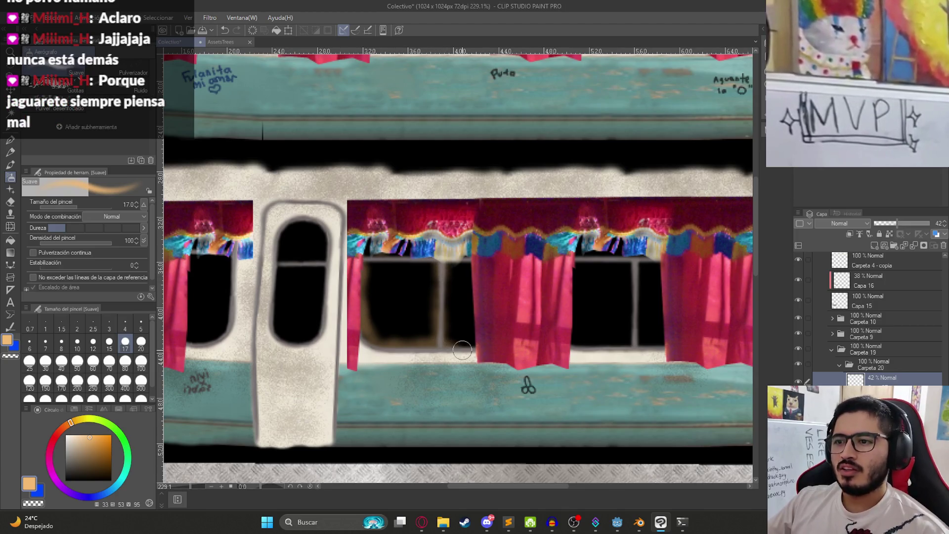
scroll(569, 342, "down", 3)
scroll(583, 345, "up", 5)
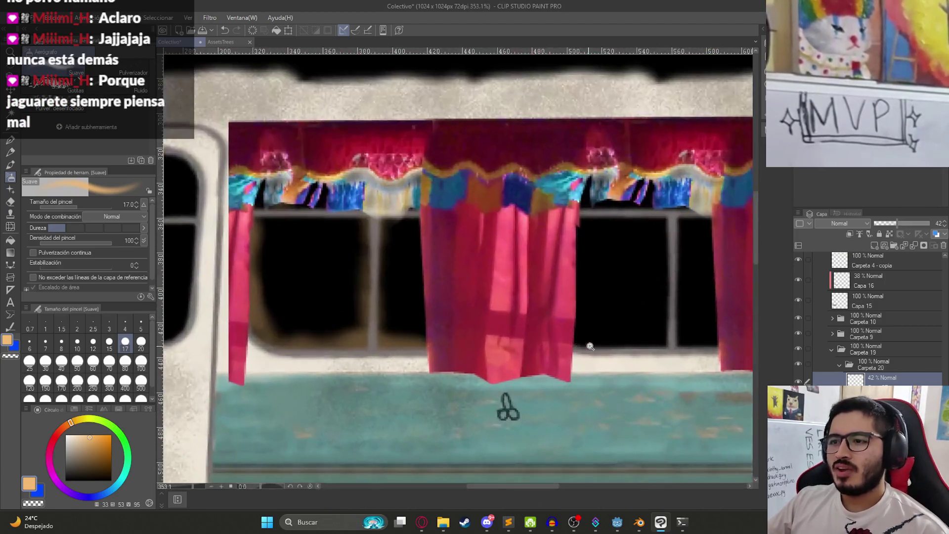
mouse_move(405, 365)
left_mouse_down()
mouse_move(485, 356)
mouse_move(481, 282)
mouse_move(489, 286)
mouse_move(478, 241)
mouse_move(385, 233)
mouse_move(537, 234)
left_mouse_up()
mouse_move(536, 324)
left_mouse_down()
mouse_move(491, 360)
mouse_move(534, 353)
left_mouse_up()
scroll(497, 381, "down", 5)
scroll(317, 352, "up", 5)
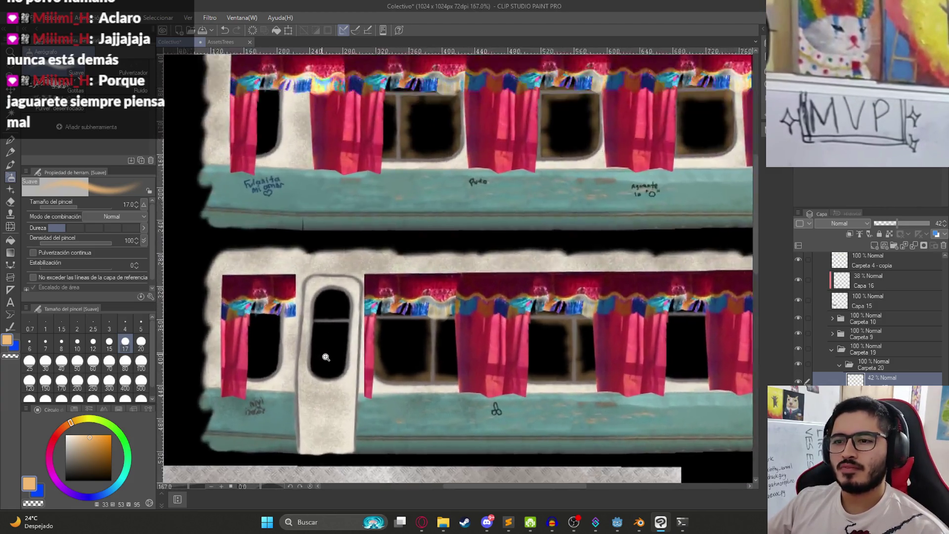
Fog the door window's bottom edge, divider and left side.
mouse_move(303, 396)
left_mouse_down()
mouse_move(381, 406)
mouse_move(315, 392)
left_mouse_up()
mouse_move(395, 303)
left_mouse_down()
mouse_move(296, 307)
mouse_move(386, 282)
mouse_move(309, 333)
mouse_move(315, 391)
mouse_move(379, 311)
mouse_move(375, 328)
mouse_move(381, 242)
mouse_move(339, 236)
mouse_move(321, 267)
mouse_move(364, 244)
mouse_move(314, 297)
left_mouse_up()
scroll(362, 323, "down", 5)
scroll(362, 323, "down", 3)
scroll(374, 341, "up", 6)
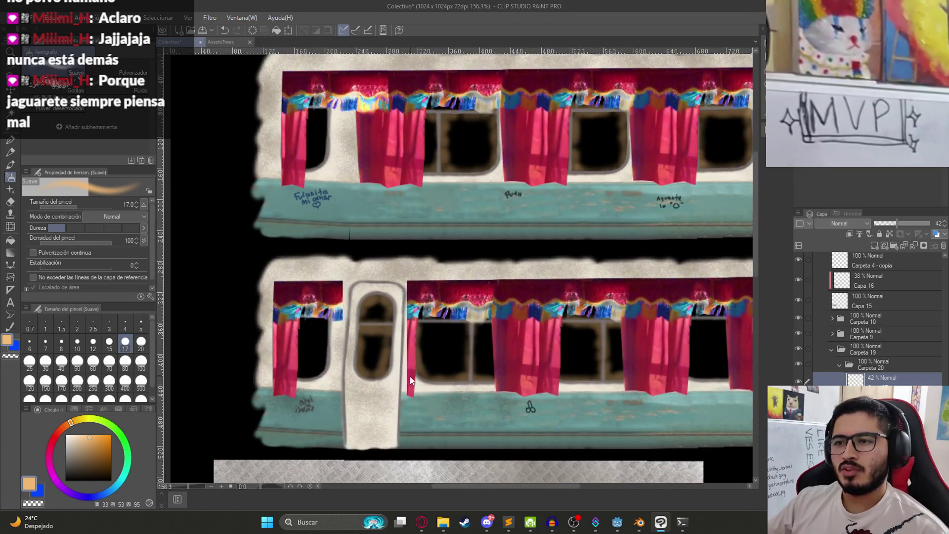
Dismiss the cut-layer prompt without cutting and save the bus texture.
key("ctrl+x")
left_click(500, 195)
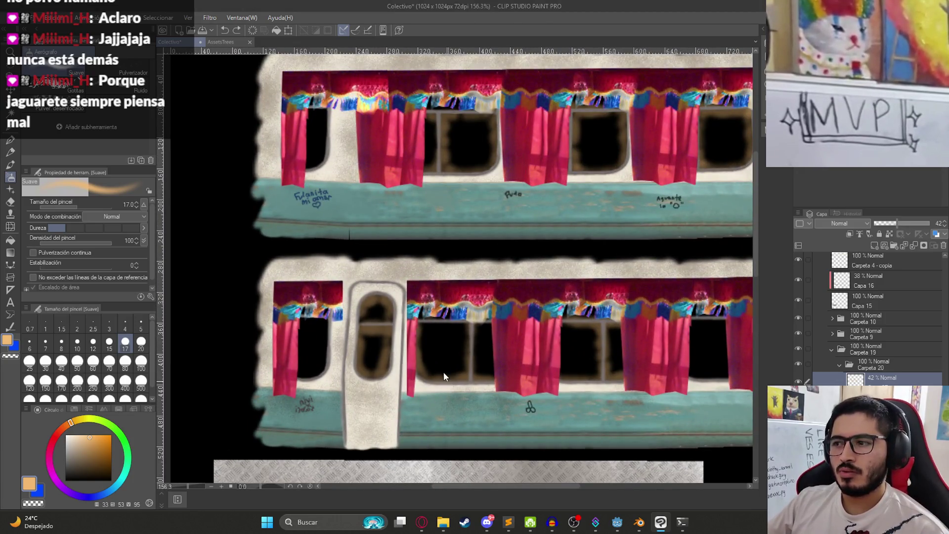
key("ctrl+s")
Dab a little more fog on a lower car window.
scroll(404, 354, "up", 4)
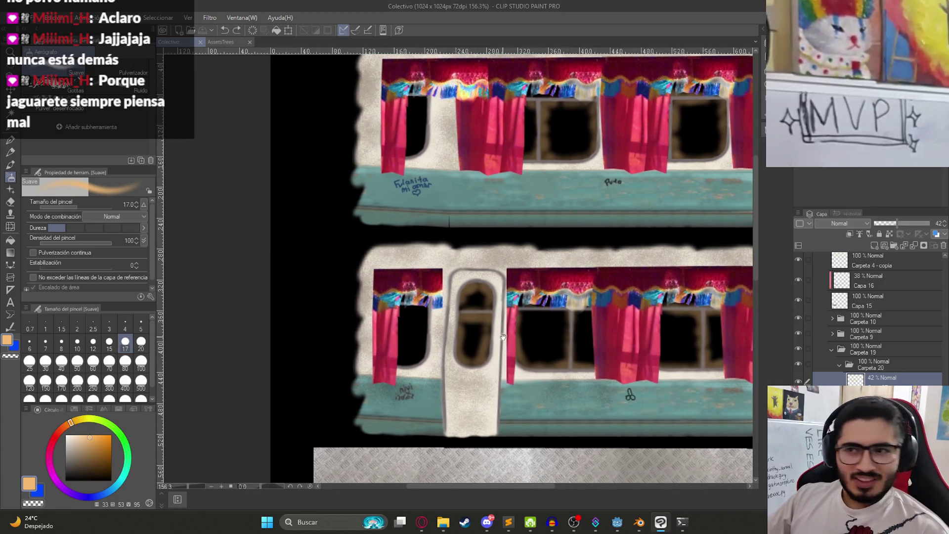
mouse_move(395, 363)
left_mouse_down()
mouse_move(417, 369)
mouse_move(449, 284)
mouse_move(451, 235)
mouse_move(448, 305)
mouse_move(387, 363)
left_mouse_up()
scroll(421, 338, "down", 5)
scroll(465, 347, "up", 4)
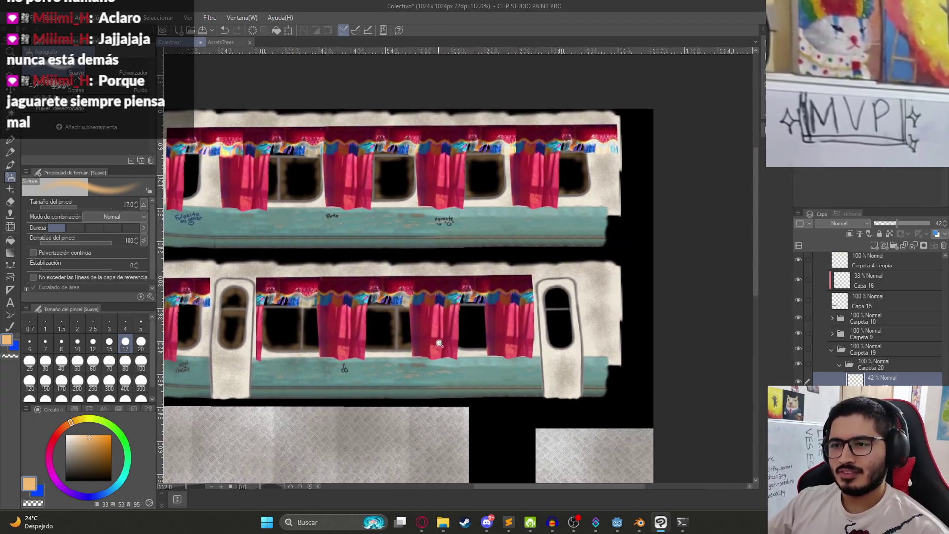
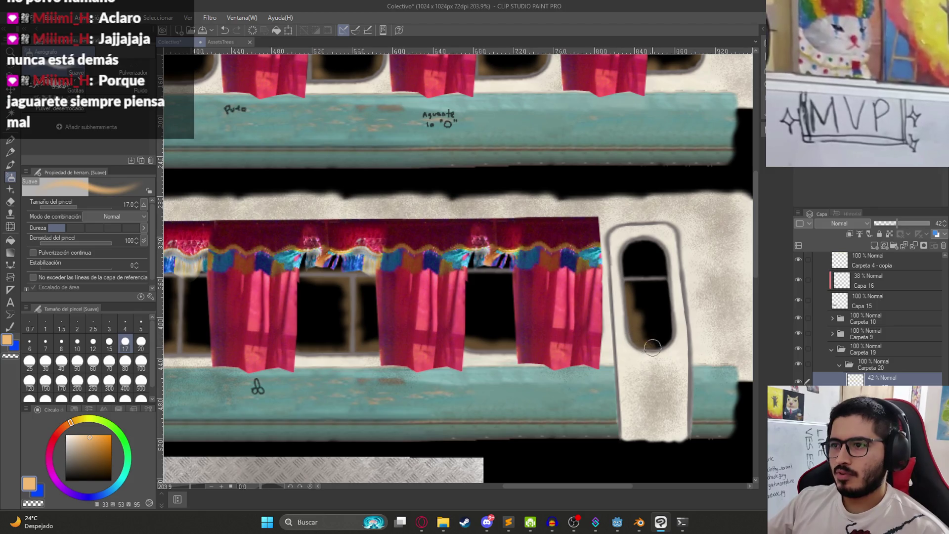
Airbrush brown wood across the lower right window with the Suave airbrush.
scroll(572, 338, "down", 4)
scroll(323, 352, "up", 4)
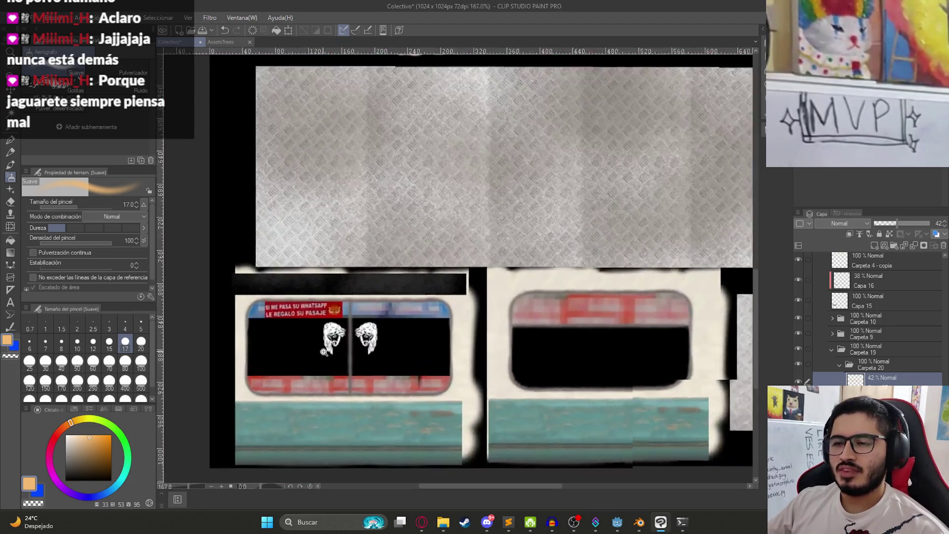
scroll(324, 352, "up", 2)
scroll(324, 352, "right", 5)
mouse_move(263, 382)
left_mouse_down()
mouse_move(318, 377)
mouse_move(348, 363)
mouse_move(267, 322)
mouse_move(416, 316)
mouse_move(440, 329)
mouse_move(409, 387)
mouse_move(533, 394)
left_mouse_up()
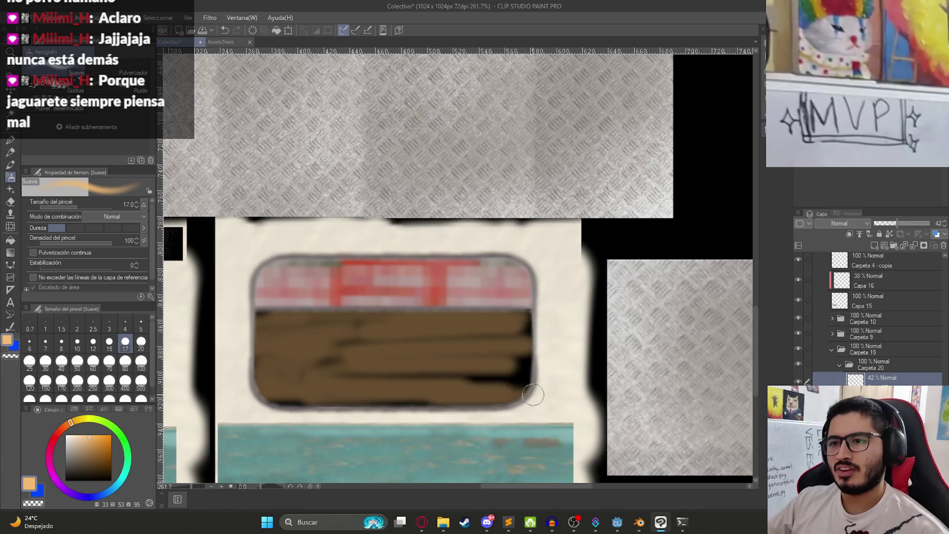
scroll(334, 352, "down", 1)
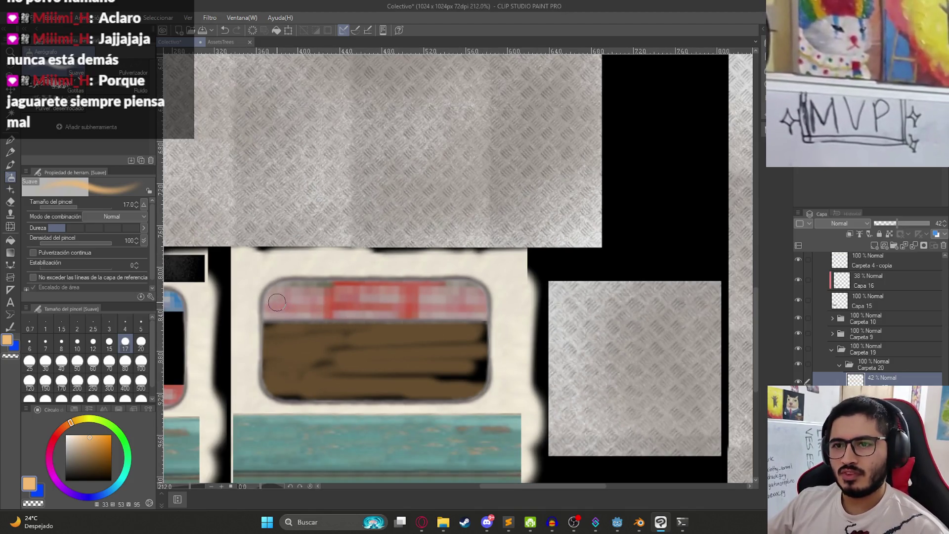
Rectangle-select the wood-filled window interior and delete it, leaving a black opening.
key("m")
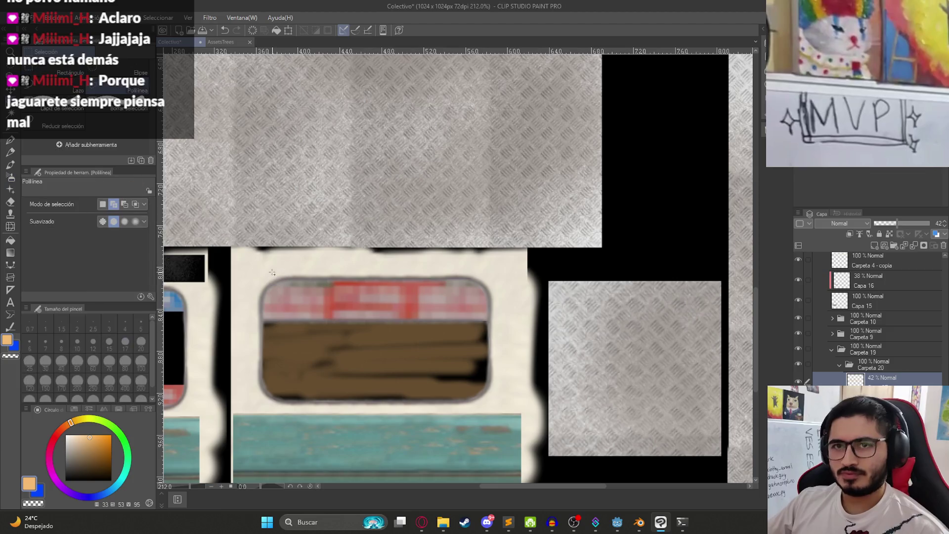
left_click(58, 77)
left_click_drag(226, 275, 528, 429)
key("Delete")
key("ctrl+d")
Airbrush brown grime along the black window's top, bottom and upper-right edges.
key("b")
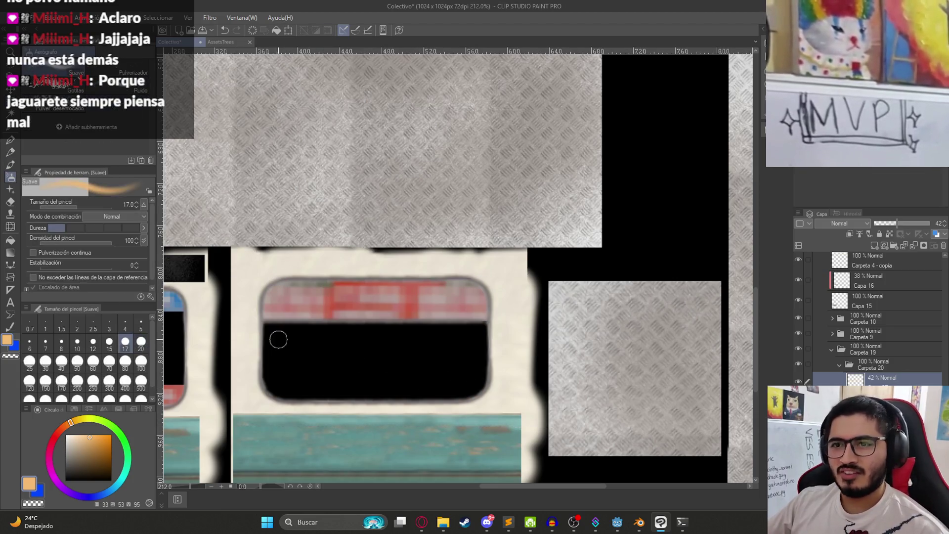
mouse_move(253, 336)
left_mouse_down()
mouse_move(335, 324)
mouse_move(255, 351)
left_mouse_up()
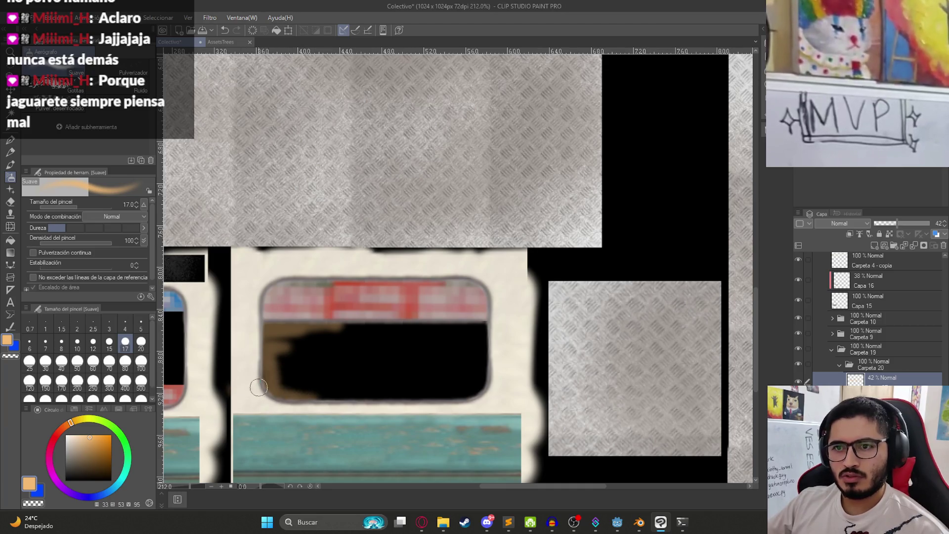
left_click_drag(365, 401, 443, 396)
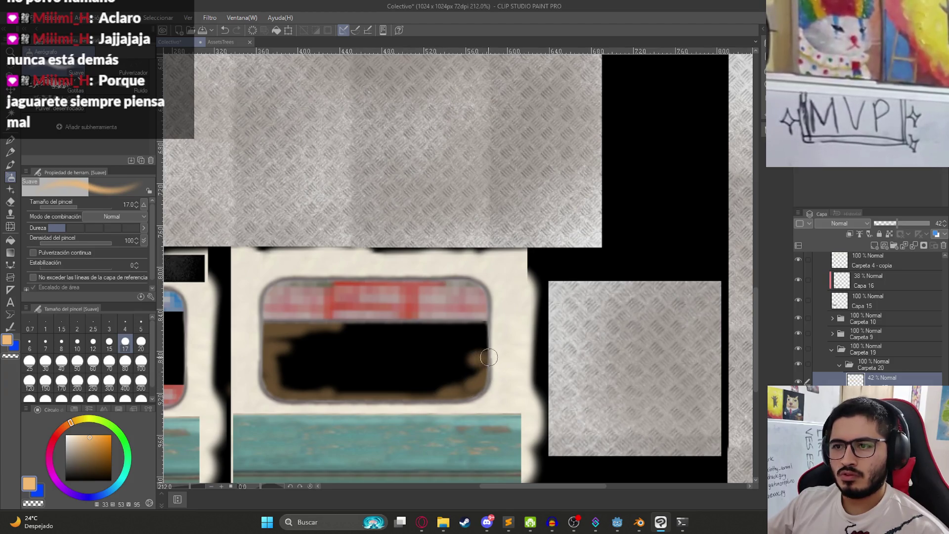
mouse_move(490, 345)
left_mouse_down()
mouse_move(414, 324)
mouse_move(459, 325)
left_mouse_up()
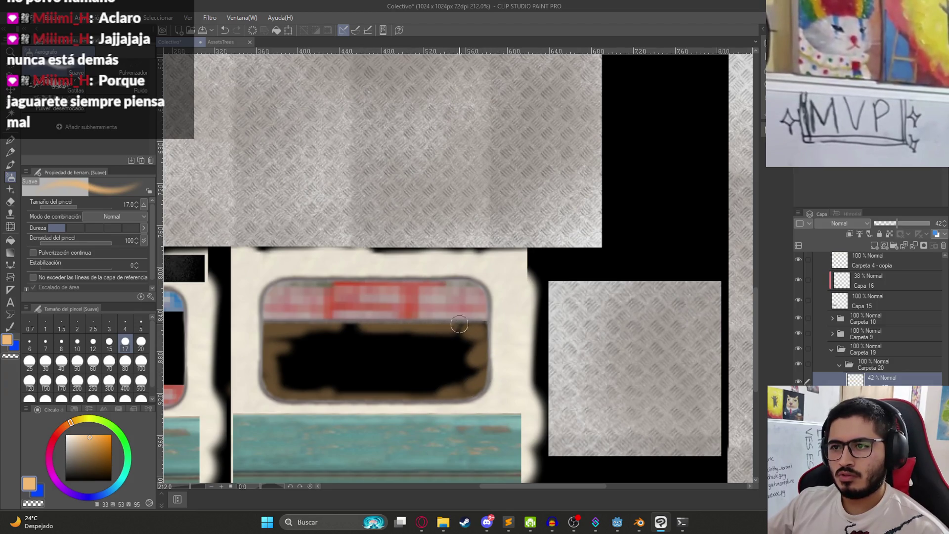
scroll(440, 346, "down", 6)
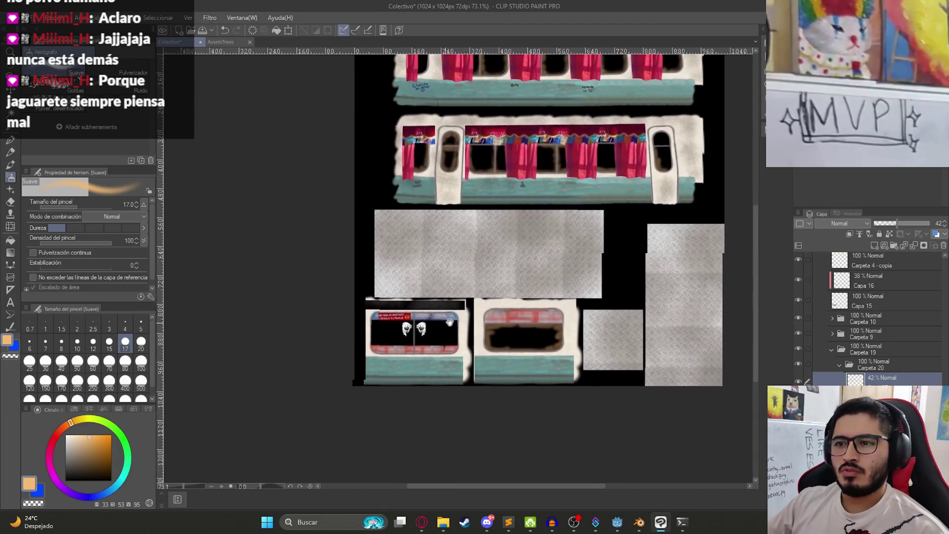
scroll(445, 323, "up", 5)
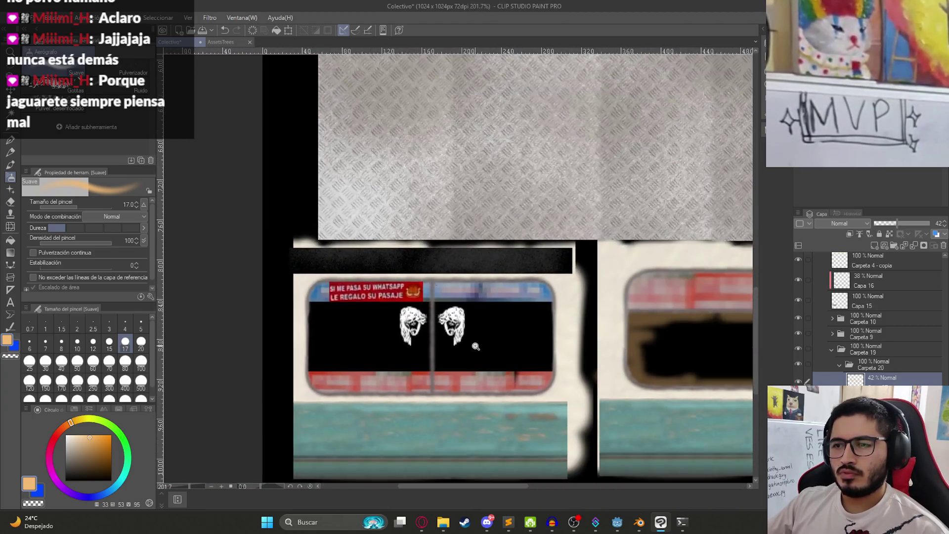
left_click_drag(498, 295, 534, 305)
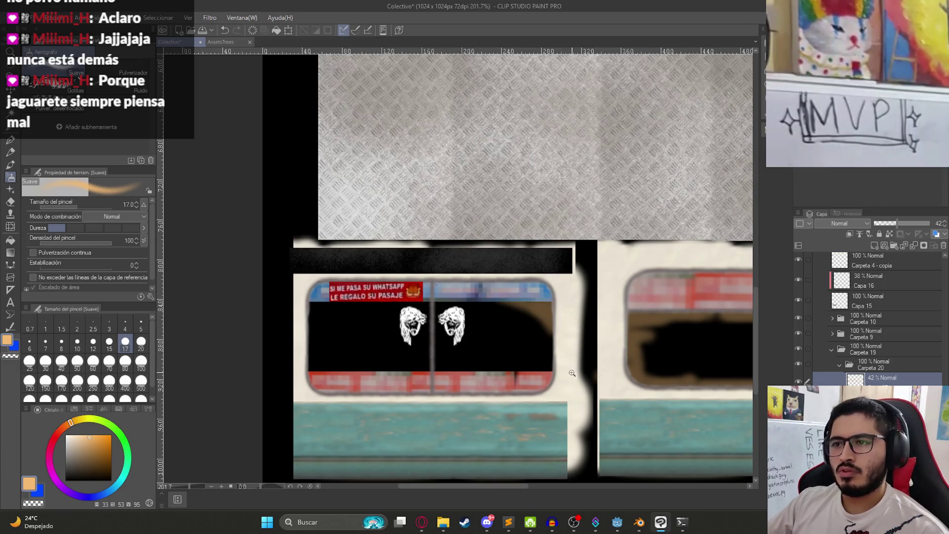
scroll(572, 373, "down", 6)
mouse_move(466, 361)
left_mouse_down()
mouse_move(418, 310)
mouse_move(417, 332)
left_mouse_up()
left_click(873, 371)
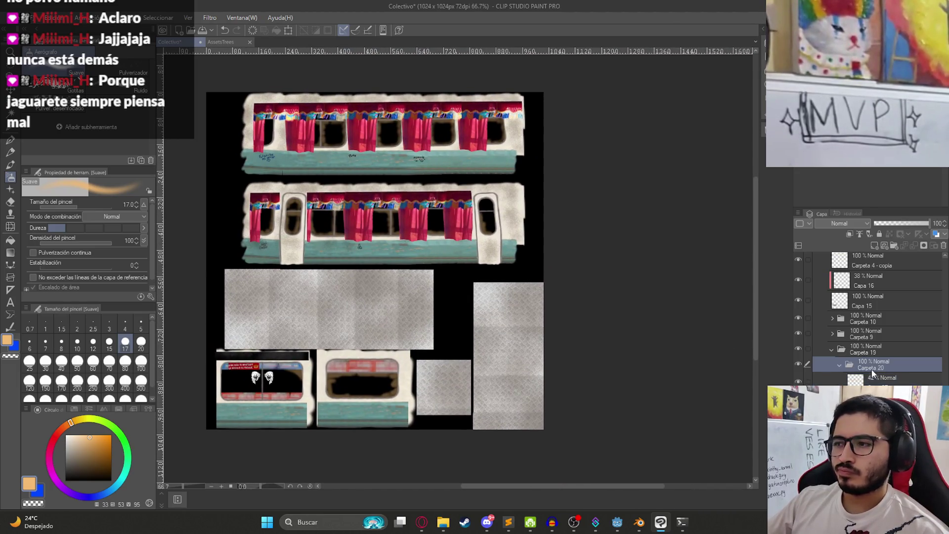
Set the Equilibrio de color Yellow–Blue slider to -81 and accept it.
right_click(846, 375)
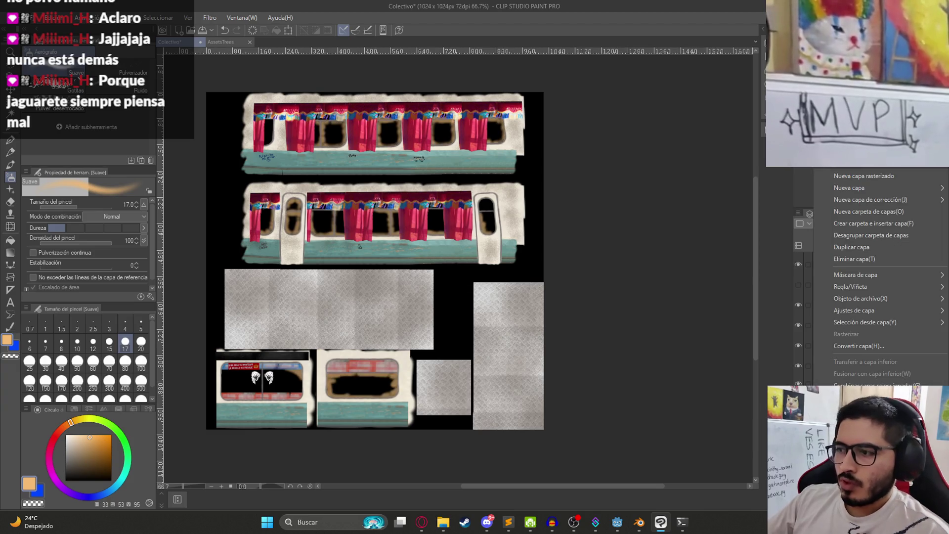
right_click(847, 375)
right_click(846, 377)
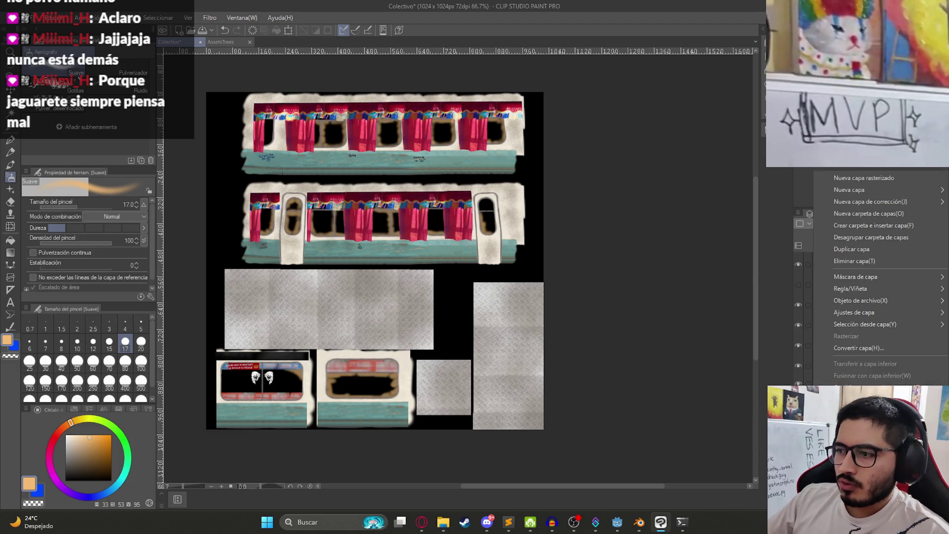
left_click(909, 384)
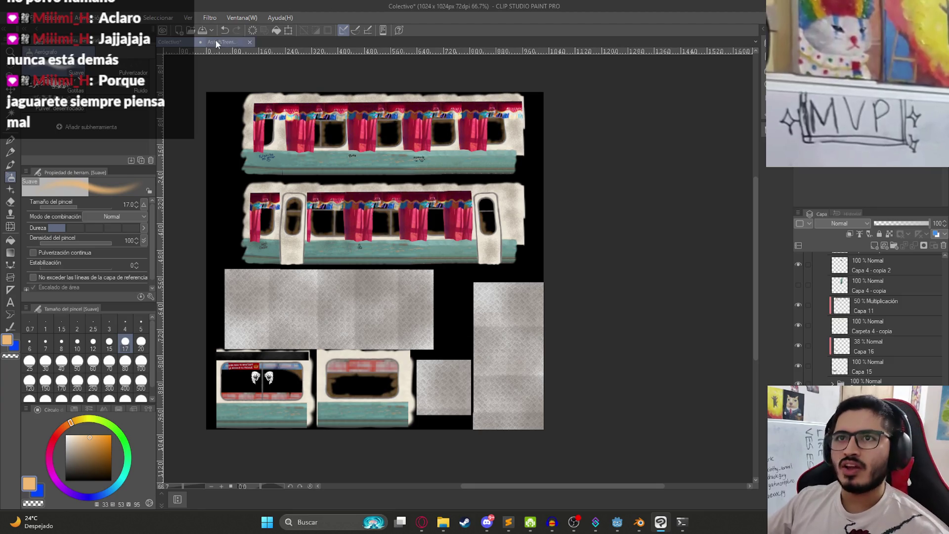
left_click(54, 17)
mouse_move(183, 245)
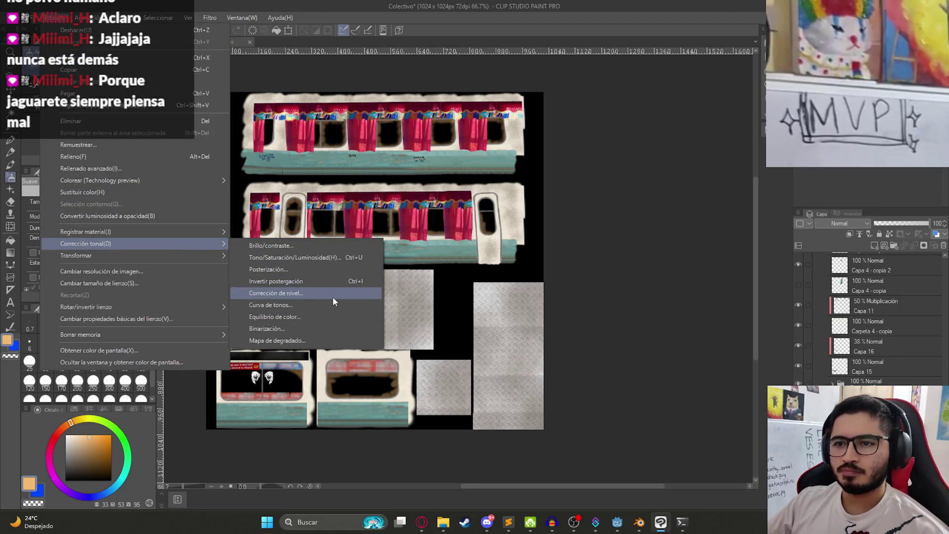
left_click(305, 315)
scroll(341, 377, "up", 3)
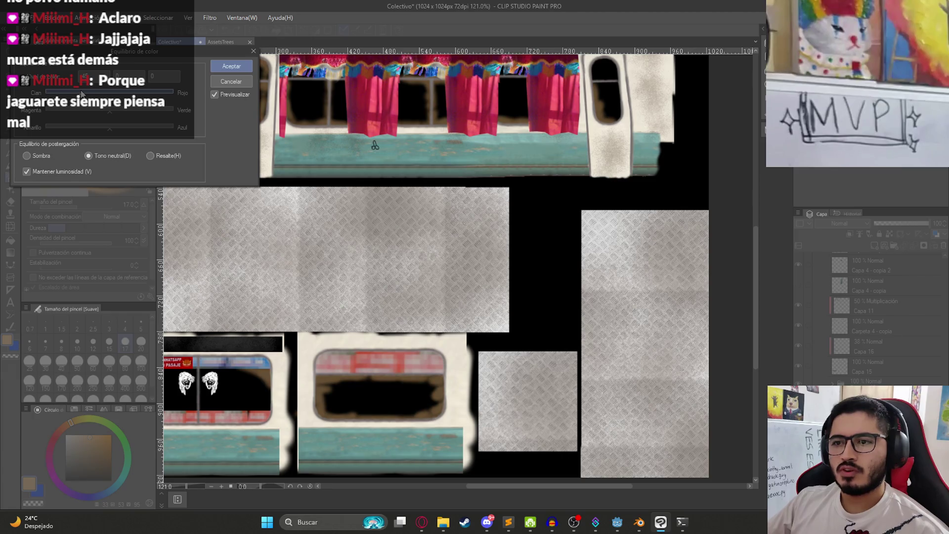
left_click_drag(117, 127, 6, 133)
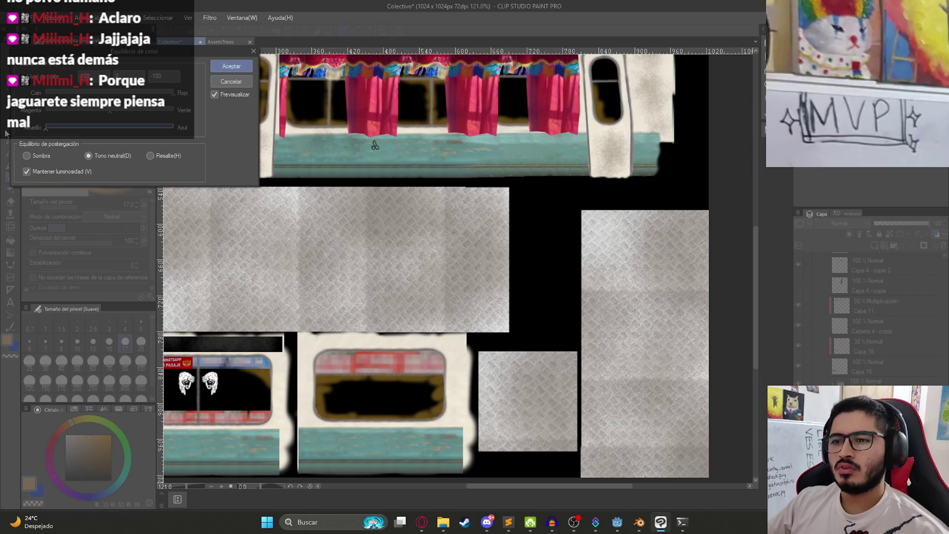
left_click(230, 88)
Review the yellowed grime across the texture sheet, dismissing the layer context menu.
scroll(882, 340, "down", 1)
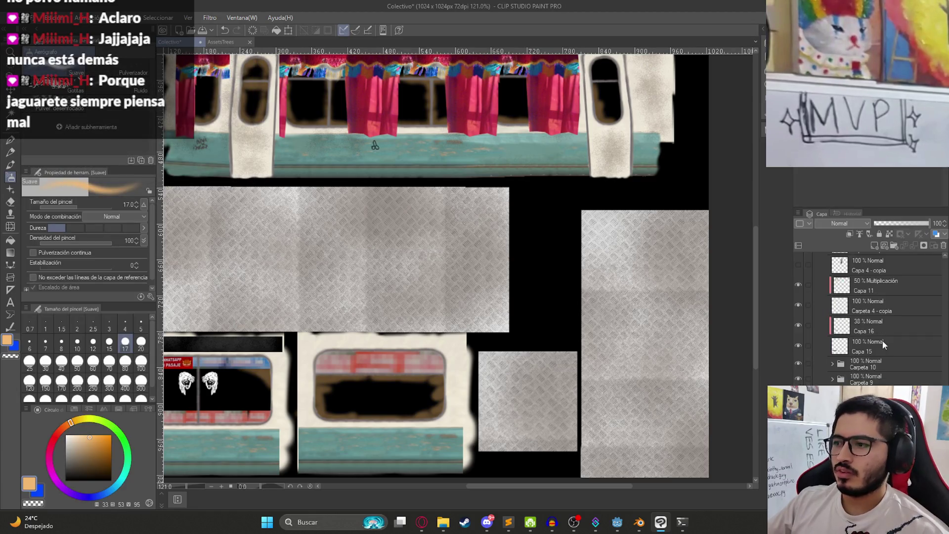
scroll(705, 377, "down", 5)
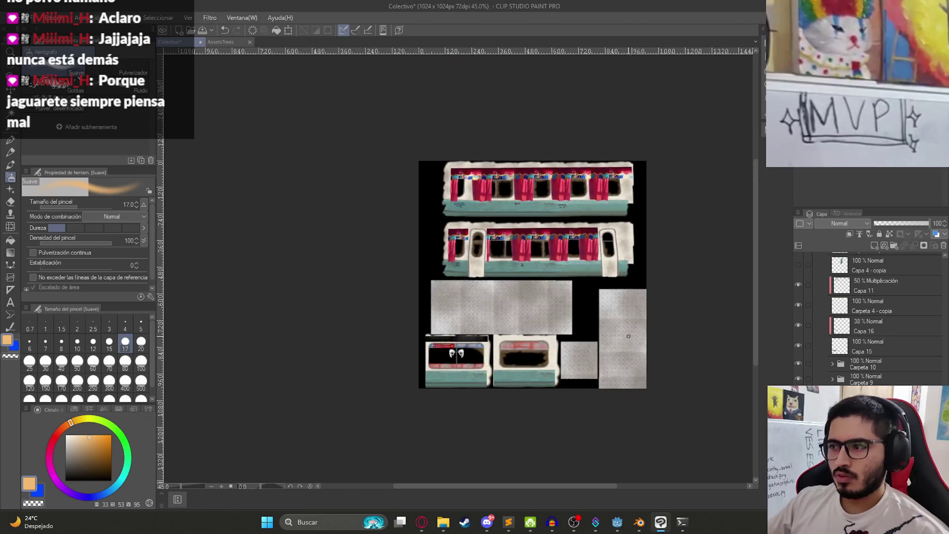
scroll(840, 360, "down", 5)
scroll(840, 360, "down", 5)
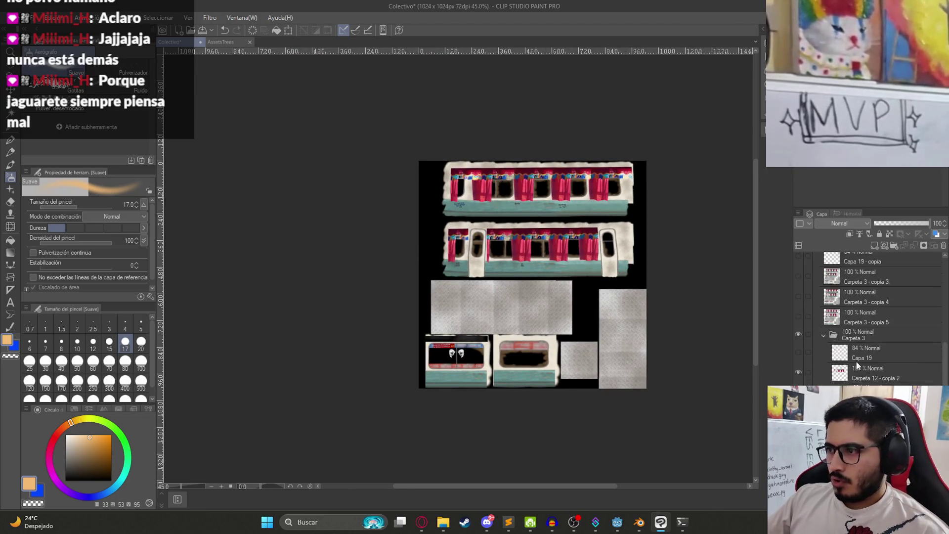
scroll(882, 319, "up", 3)
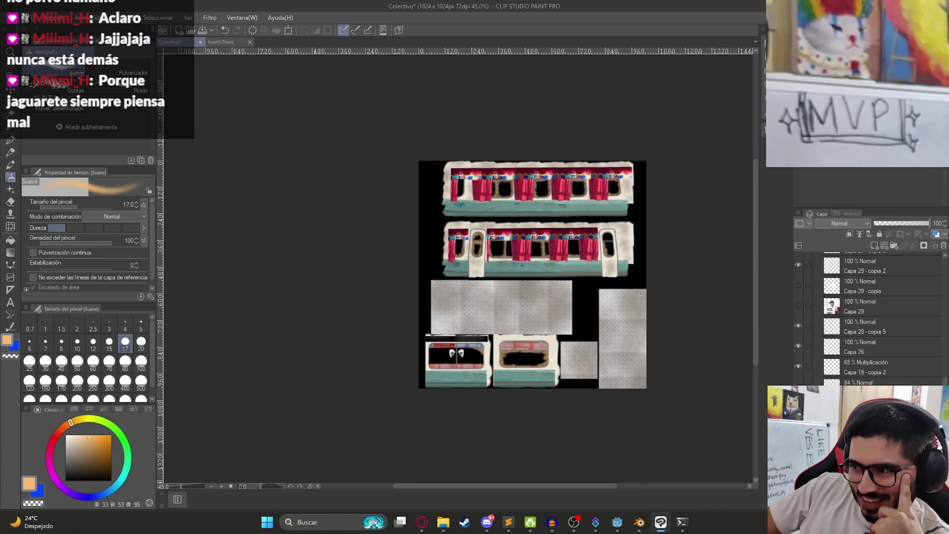
right_click(816, 401)
key("Escape")
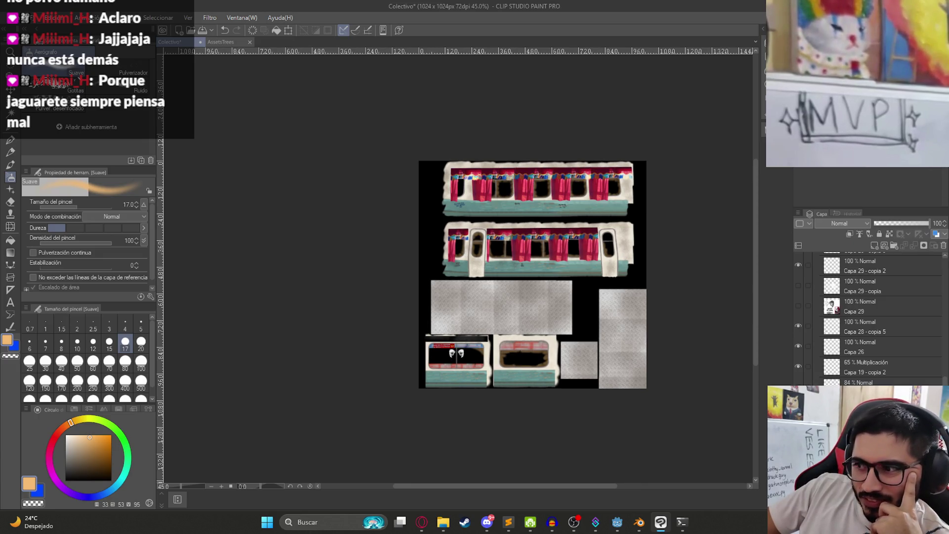
scroll(580, 250, "up", 5)
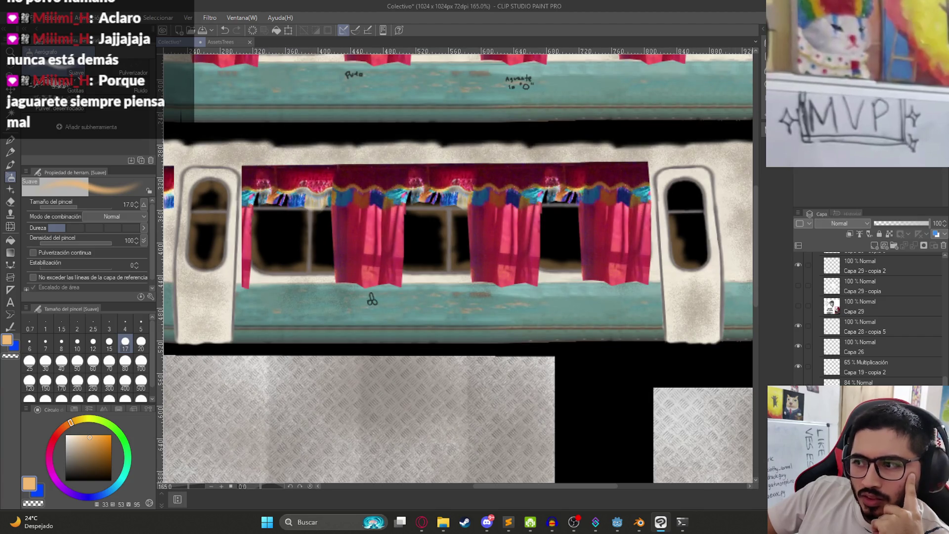
Apply the Mosaico filter to the texture with cell size 3.
left_click(210, 17)
mouse_move(261, 65)
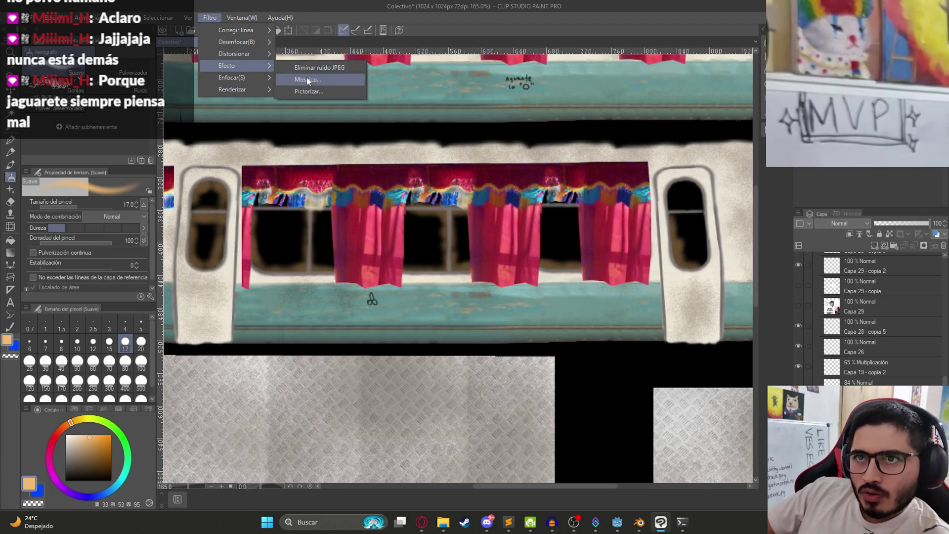
left_click(307, 77)
type("4")
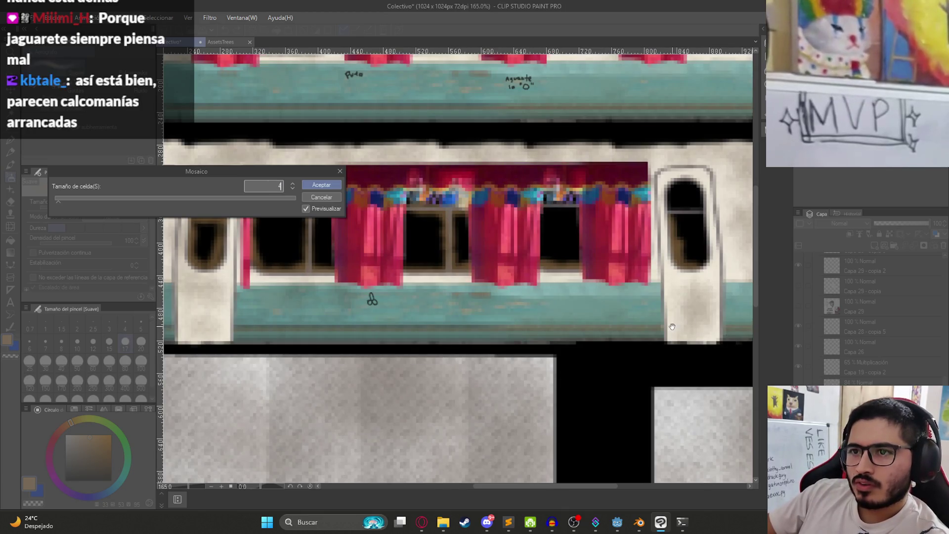
key("BackSpace")
type("3")
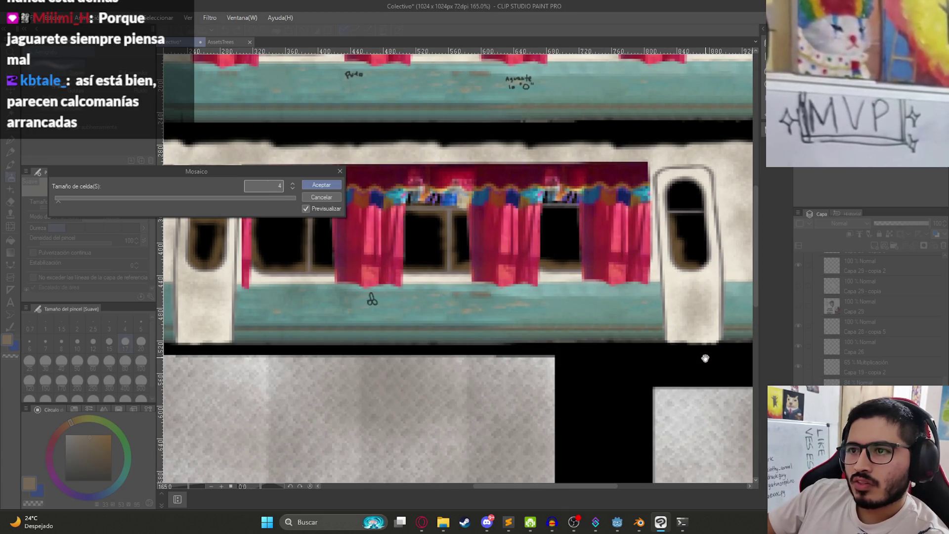
key("Return")
Toggle the mosaic on and off to compare, ending on the sharp texture.
key("ctrl+z")
key("ctrl+y")
key("ctrl+z")
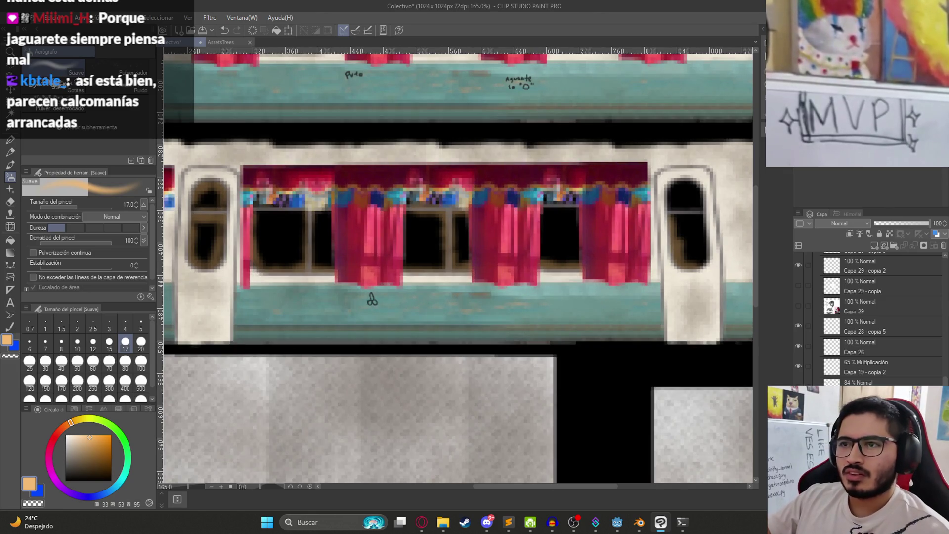
key("ctrl+y")
key("ctrl+z")
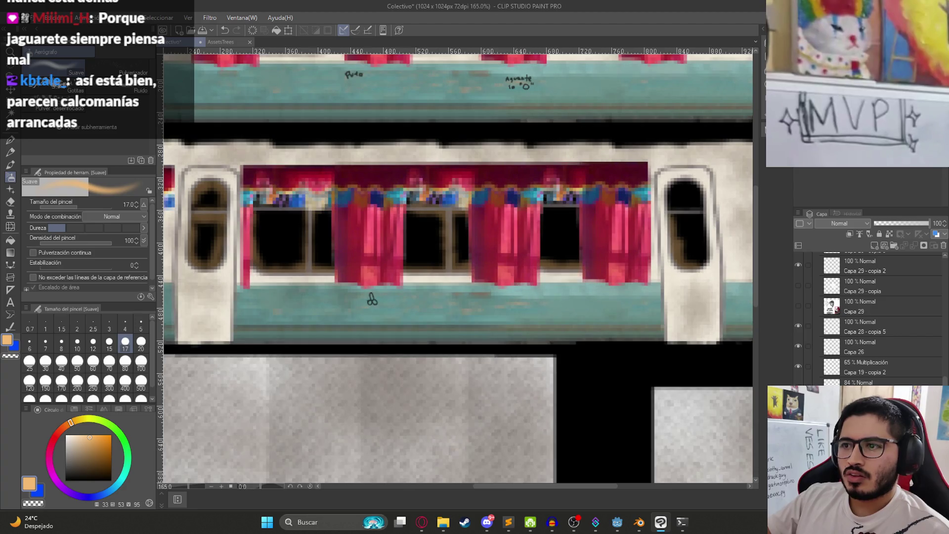
key("ctrl+y")
key("ctrl+z")
key("ctrl+y")
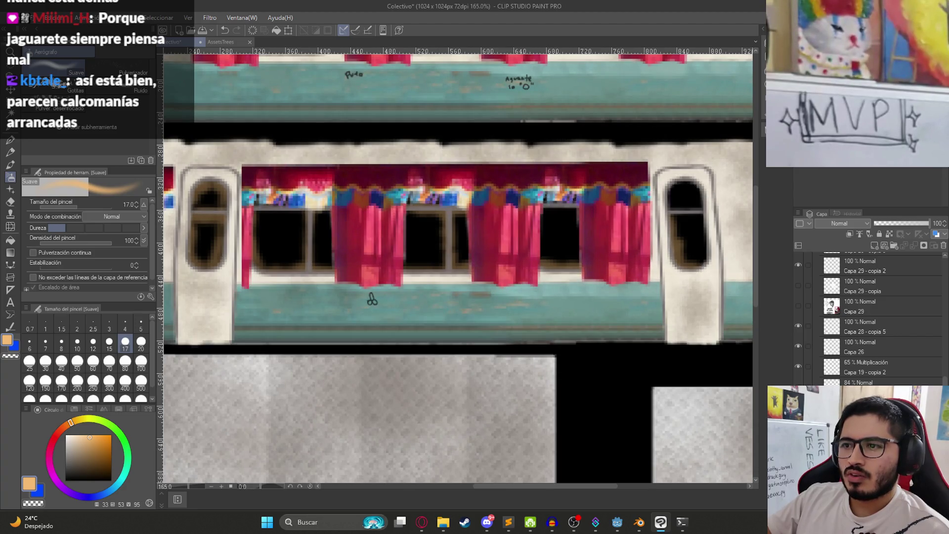
key("ctrl+z")
key("ctrl+z")
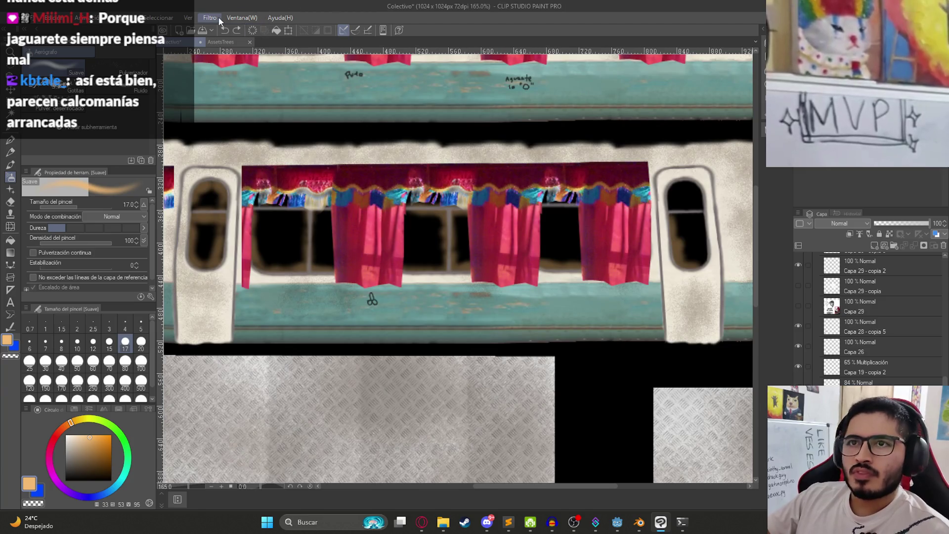
Reapply the Mosaico filter so the texture is pixelated again.
left_click(220, 20)
mouse_move(262, 76)
left_click(295, 78)
key("Escape")
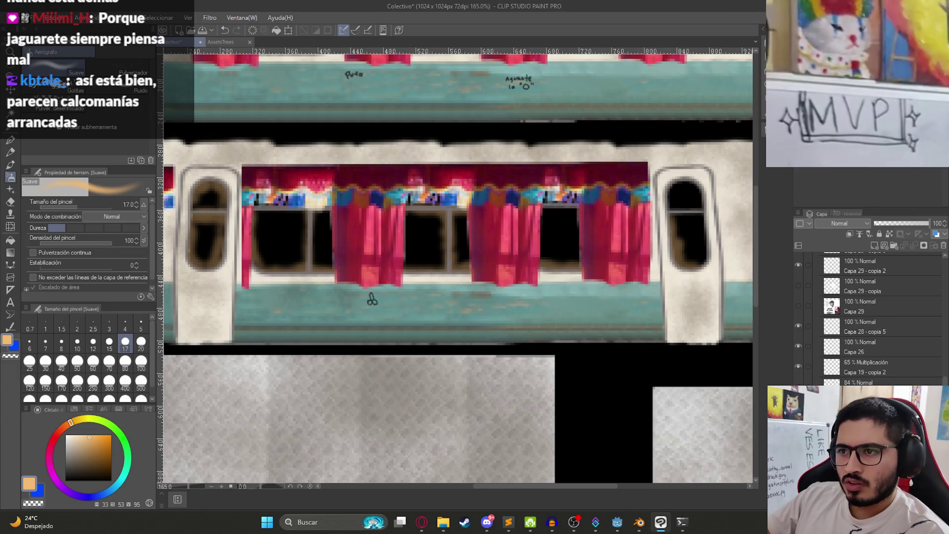
scroll(538, 276, "down", 5)
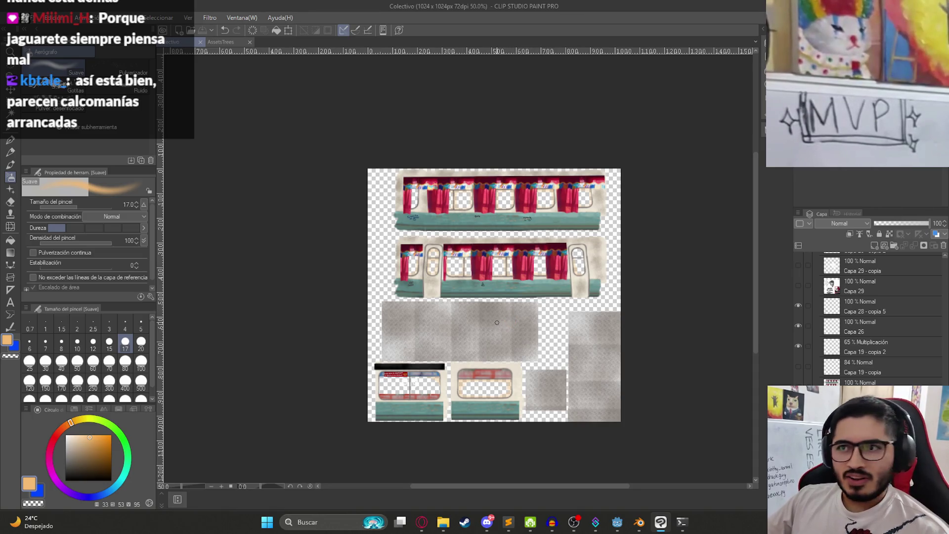
scroll(485, 318, "up", 6)
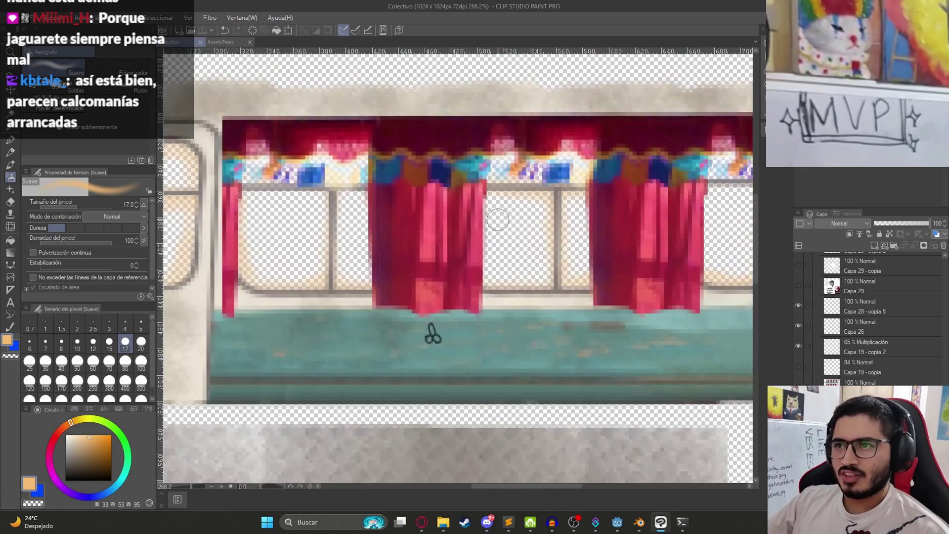
Export the texture as a single-layer PNG, overwriting ColectivoDentroTexture.png.
left_click(6, 17)
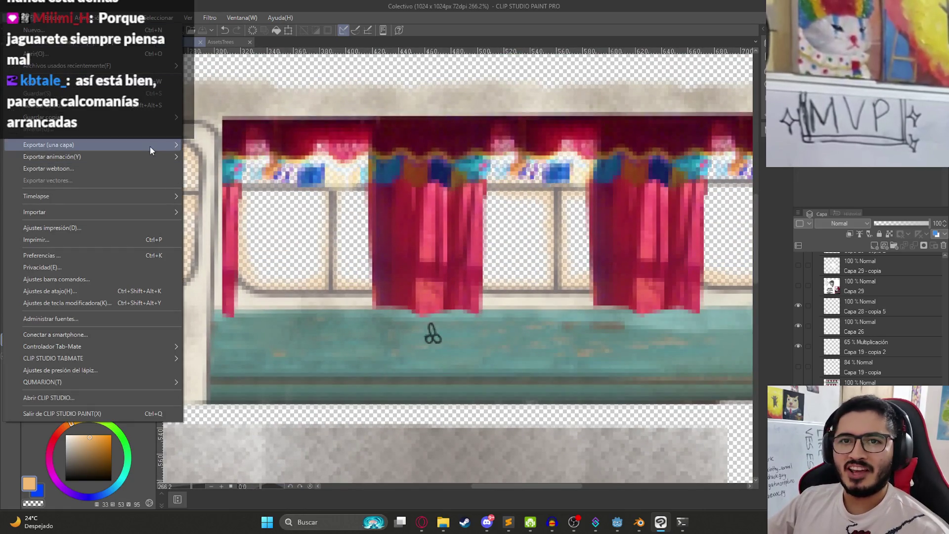
mouse_move(149, 145)
left_click(201, 170)
scroll(221, 179, "down", 10)
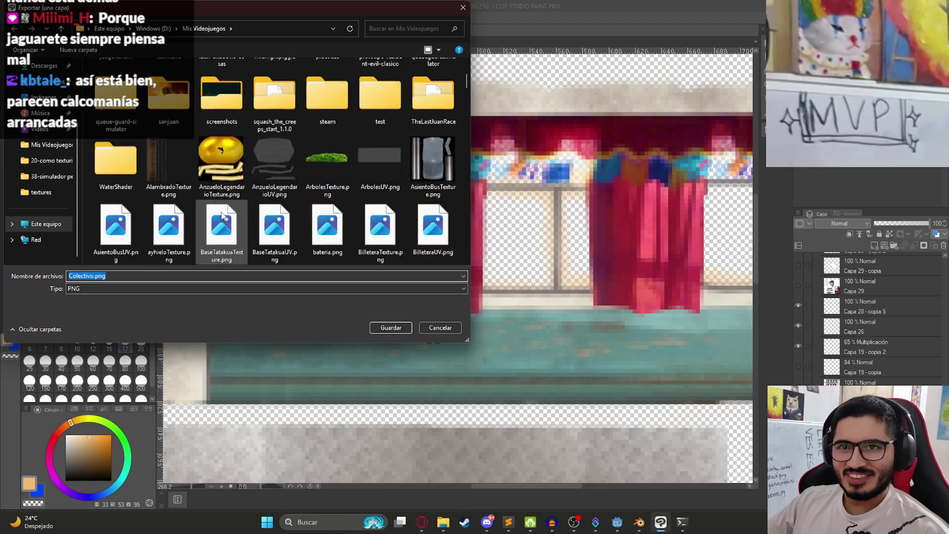
left_click(221, 171)
key("Right")
key("Right")
key("Right")
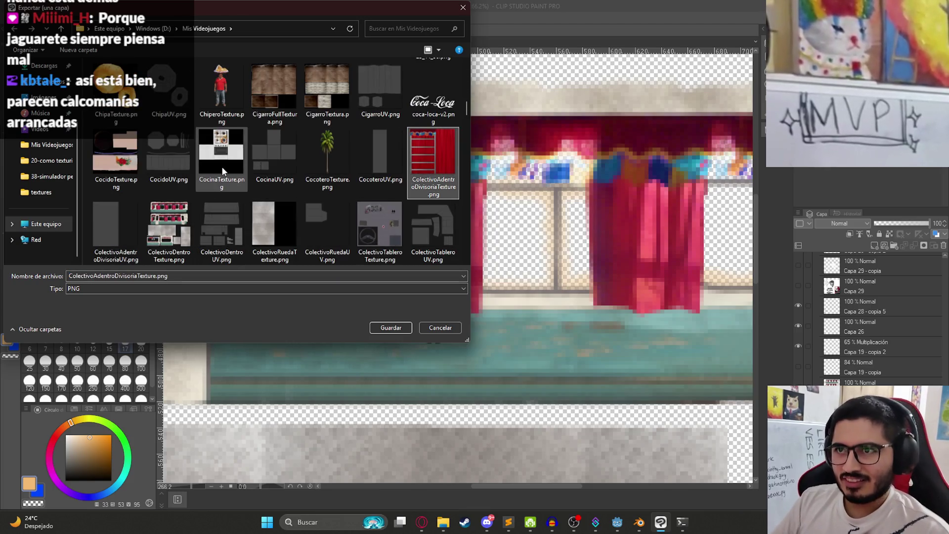
key("Down")
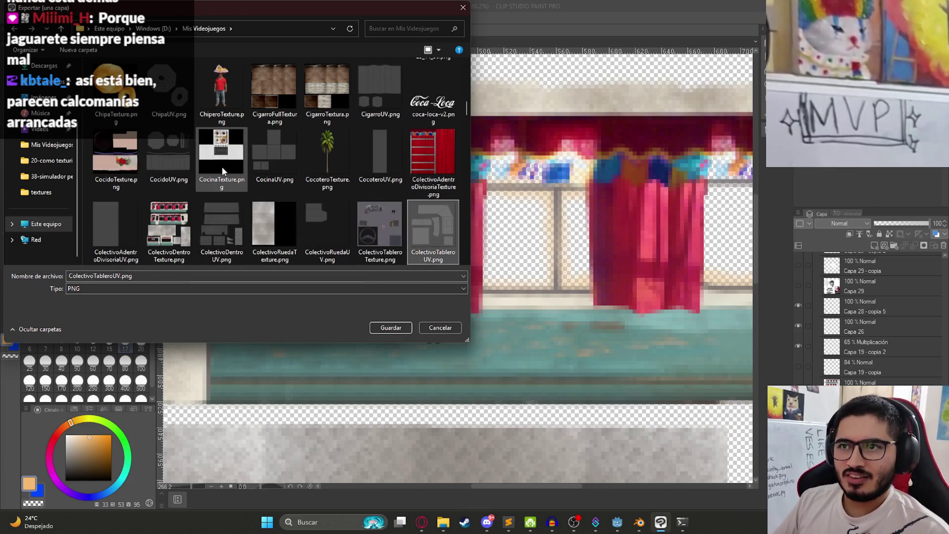
key("Left")
key("Left")
key("Down")
key("Left")
key("Left")
key("Left")
key("Up")
key("Return")
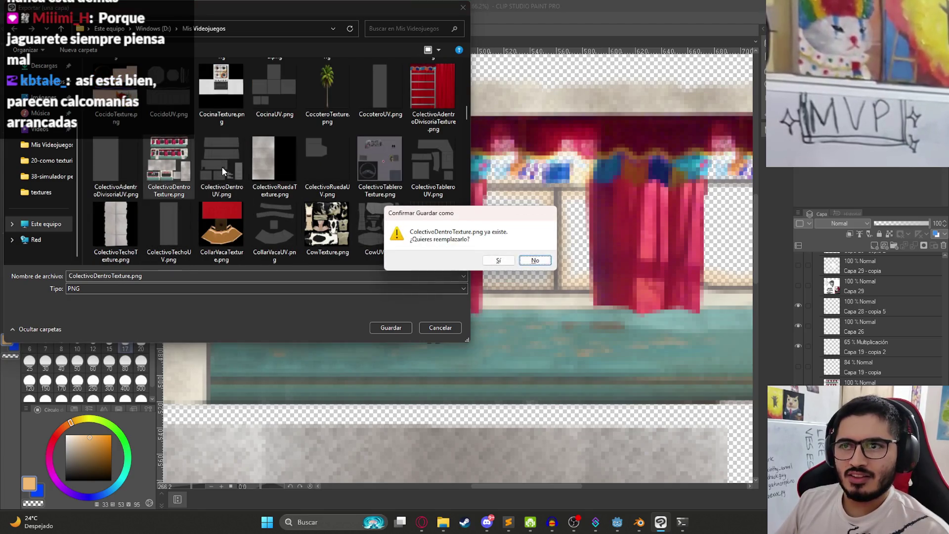
key("Left")
key("Return")
key("ctrl+alt+0")
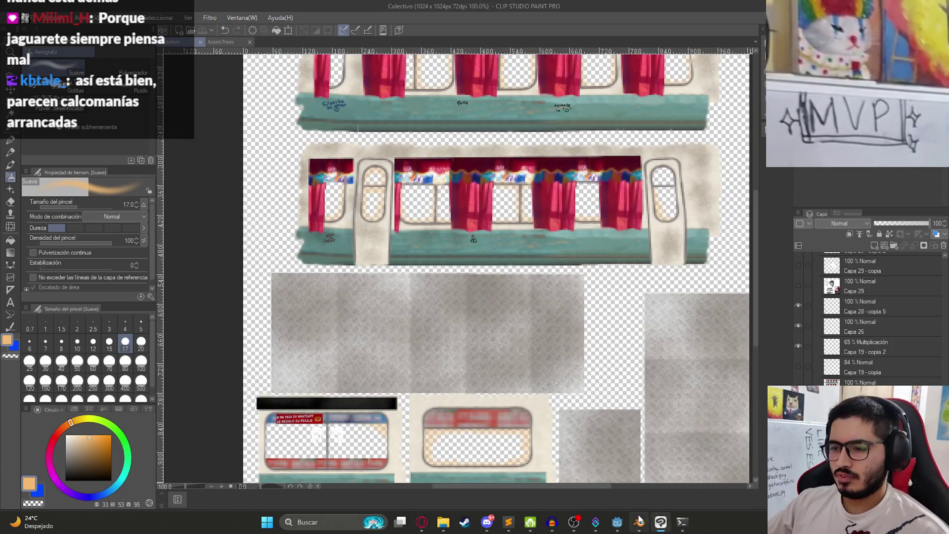
mouse_move(639, 522)
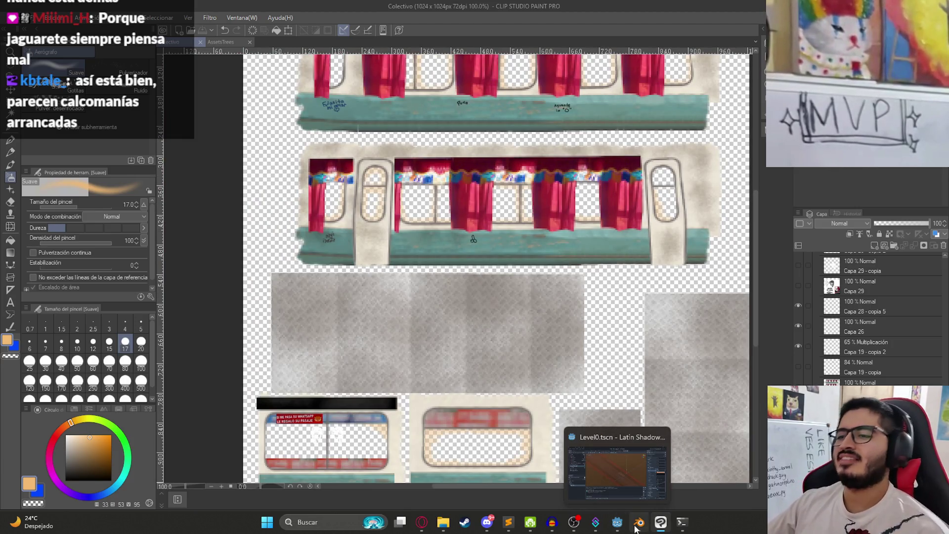
In Blender, rename Plane.008 to cocotero and hide it.
left_click(638, 528)
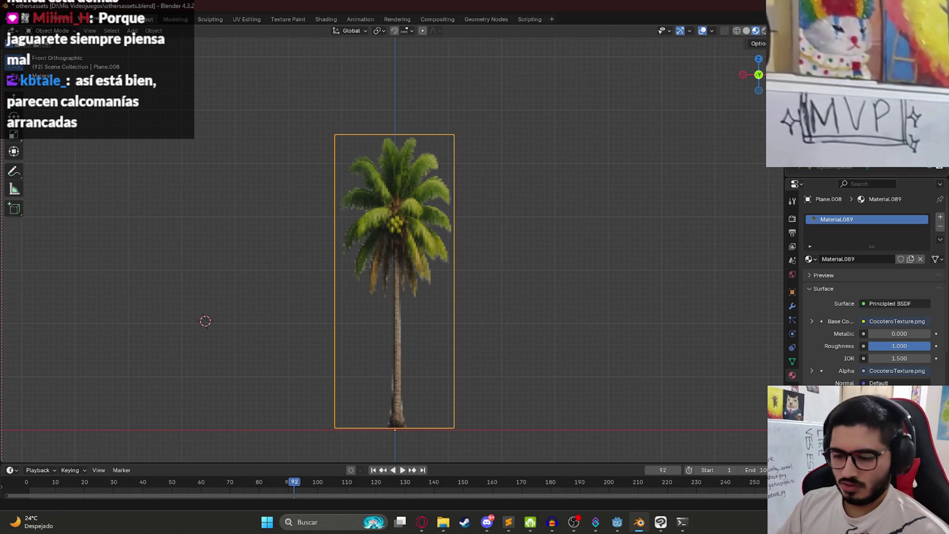
key("Return")
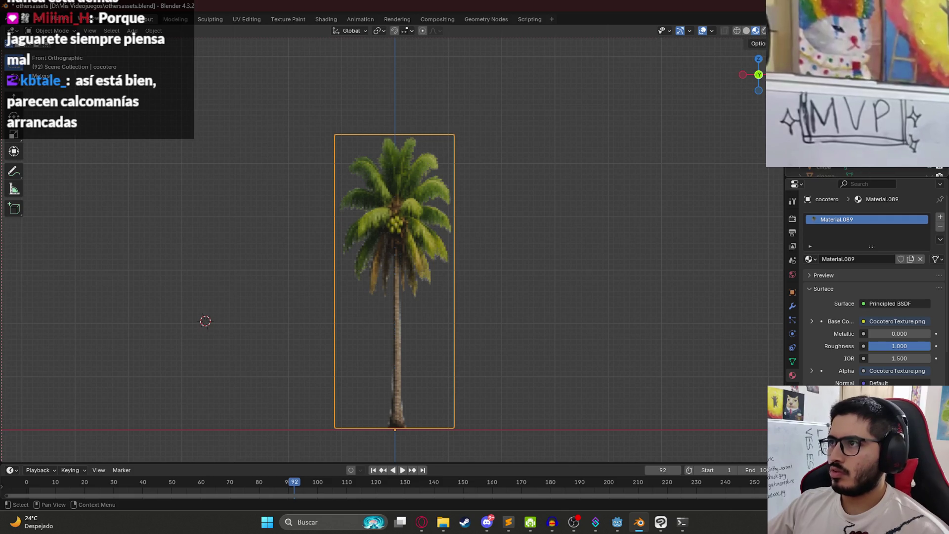
key("Delete")
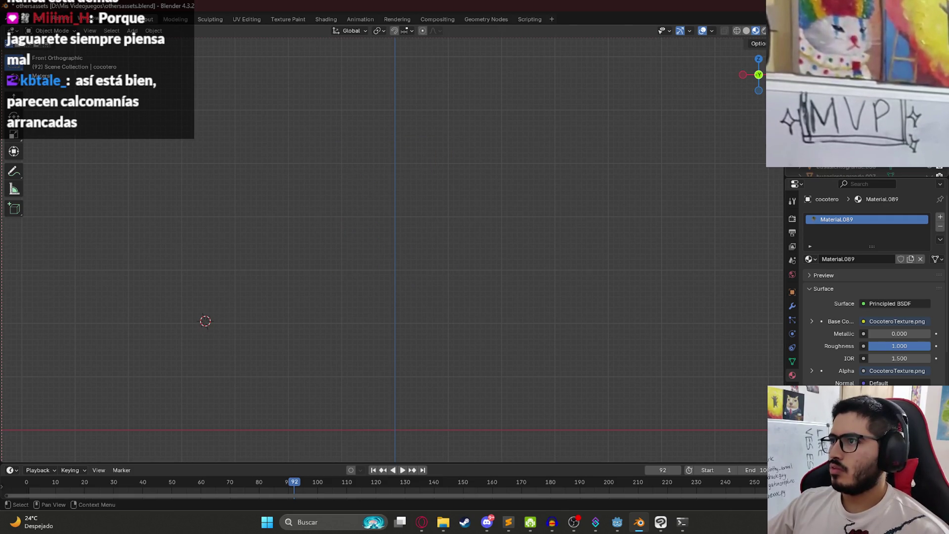
Toggle the busasiento seat's visibility, unhide the bus body, and view its interior.
left_click(841, 158)
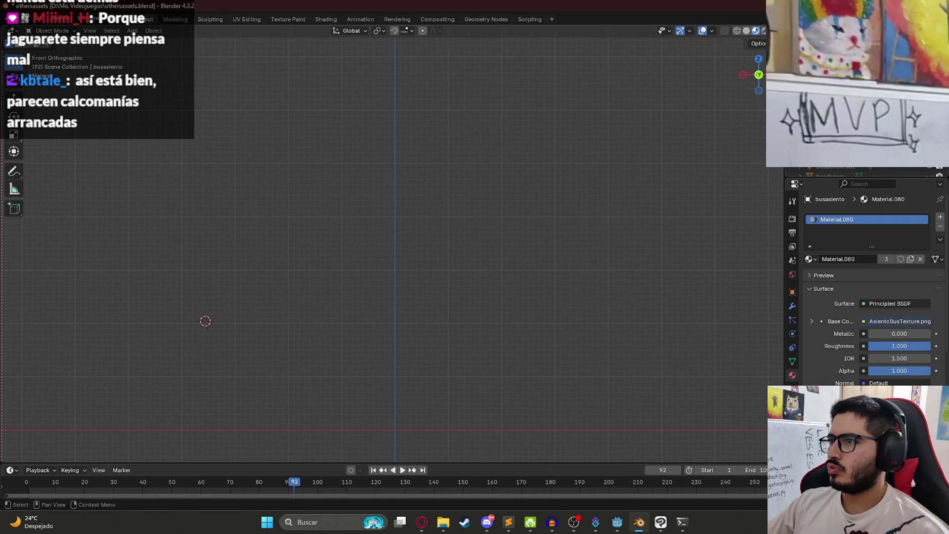
key("alt+h")
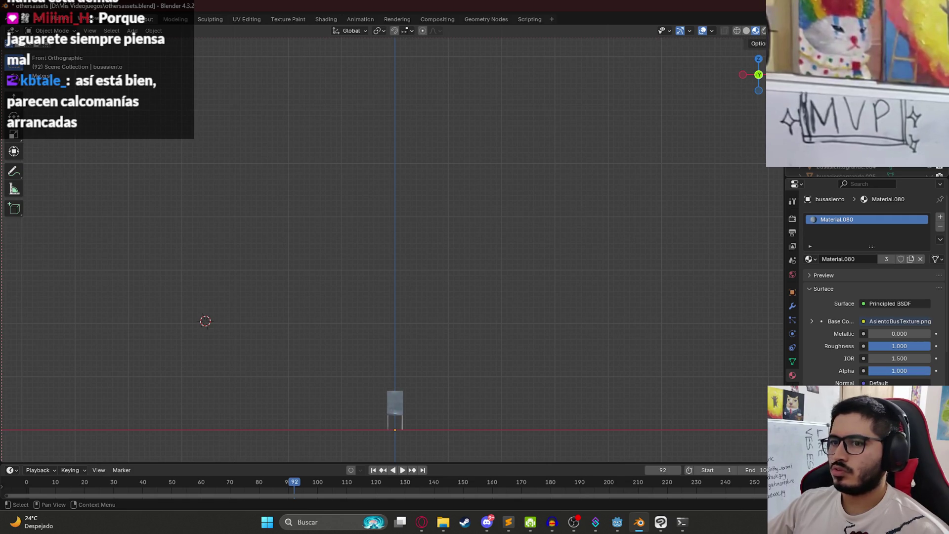
key("h")
scroll(392, 244, "down", 6)
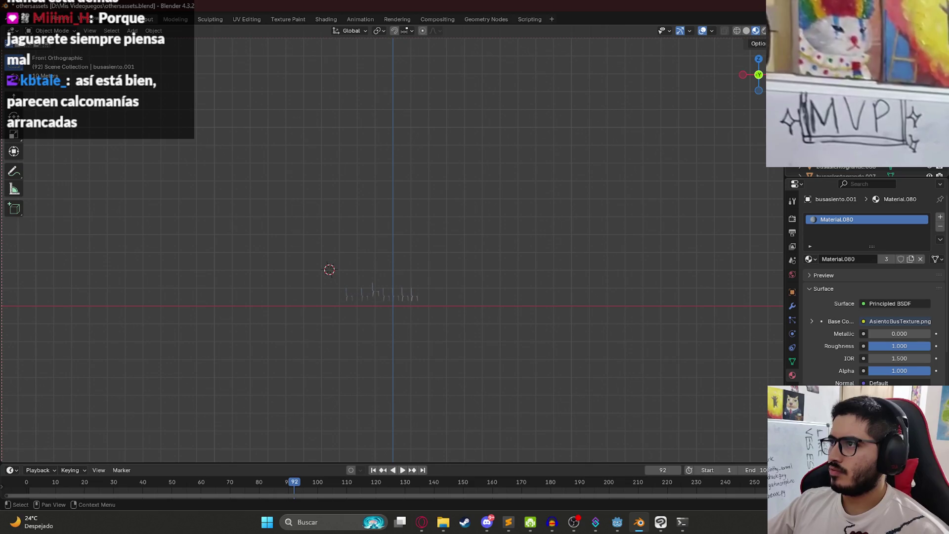
key("alt+h")
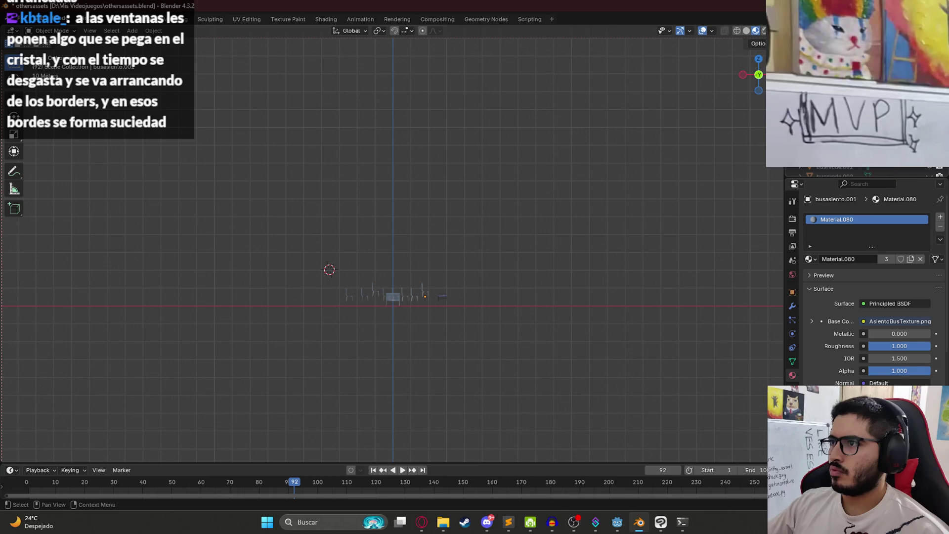
key("alt+h")
mouse_move(495, 231)
left_mouse_down()
mouse_move(338, 240)
mouse_move(394, 246)
mouse_move(479, 202)
mouse_move(515, 202)
mouse_move(371, 221)
mouse_move(515, 191)
left_mouse_up()
scroll(394, 245, "up", 5)
key("shift")
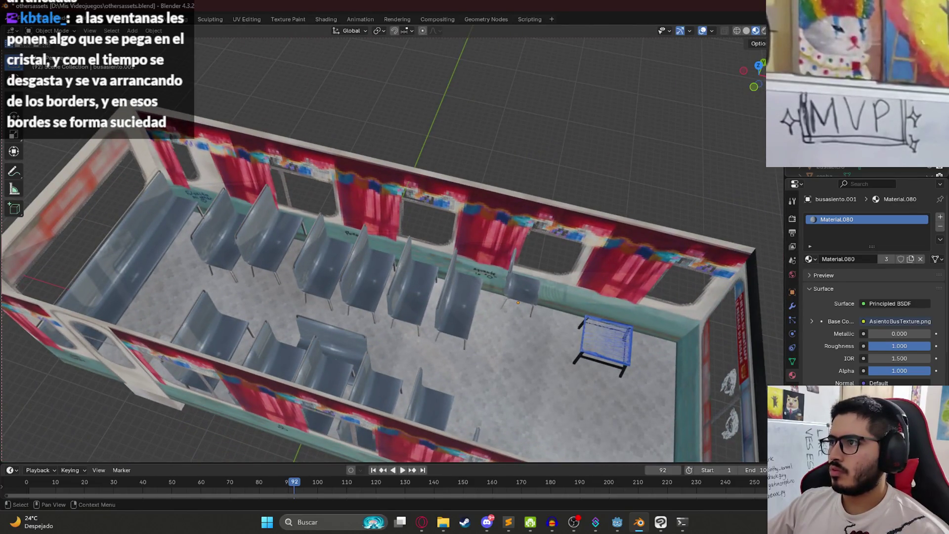
Reveal the curtain-textured divider, toggle the bus roof, and hide busasientogrande.
key("ctrl+z")
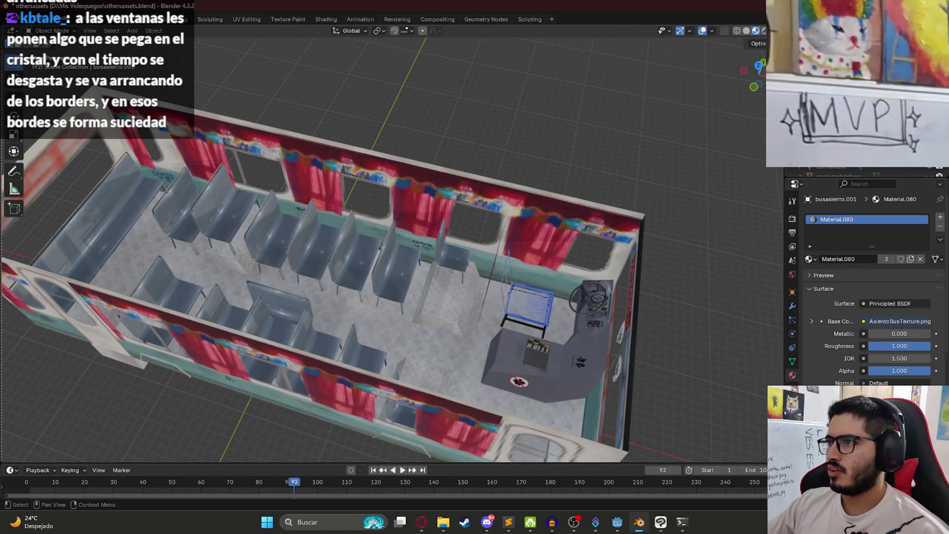
key("alt+h")
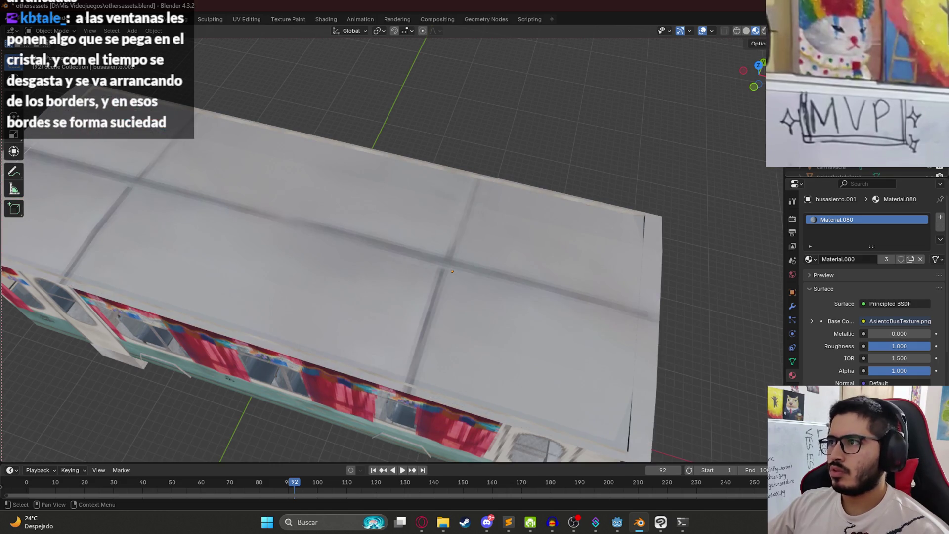
key("h")
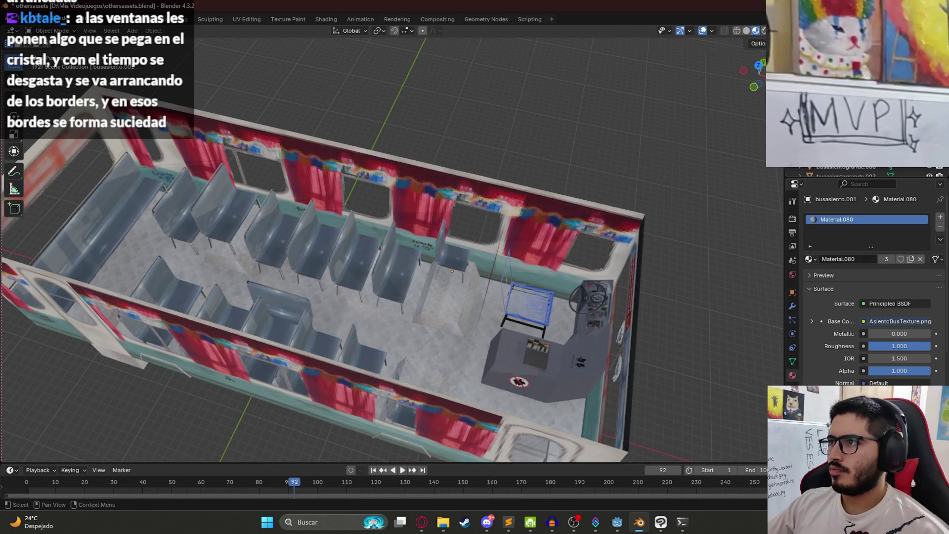
left_click(278, 246)
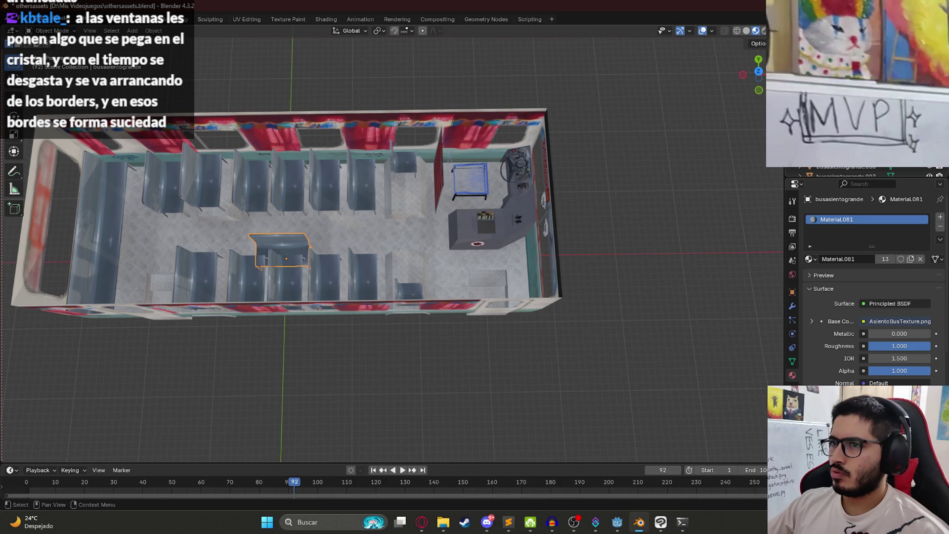
key("h")
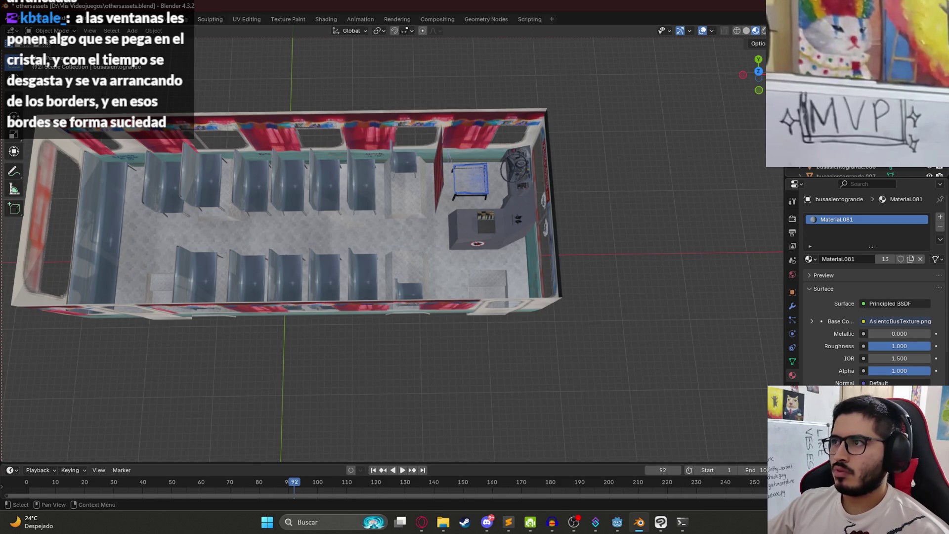
Inspect the busasiento2, busasiento.0001 and busasiento.000 seat objects' materials.
scroll(845, 171, "down", 1)
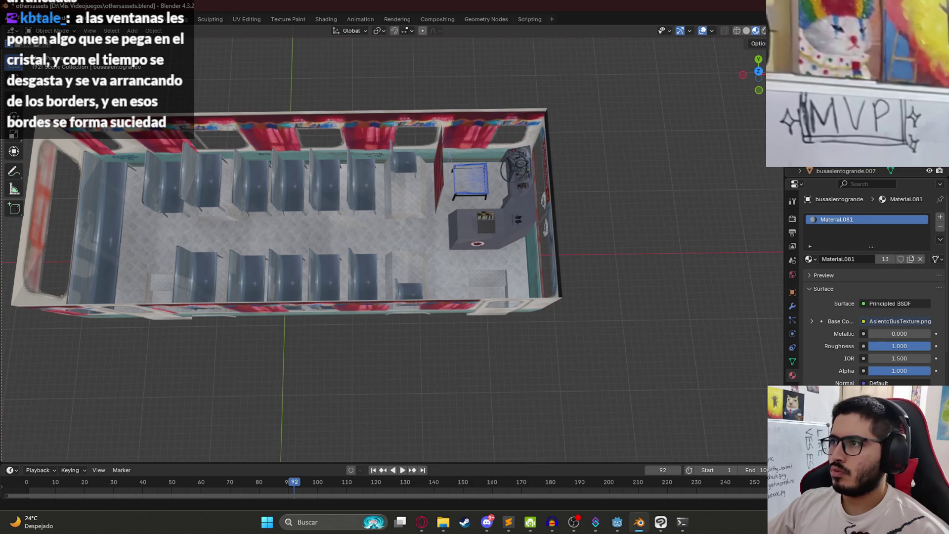
left_click(841, 161)
scroll(846, 158, "up", 1)
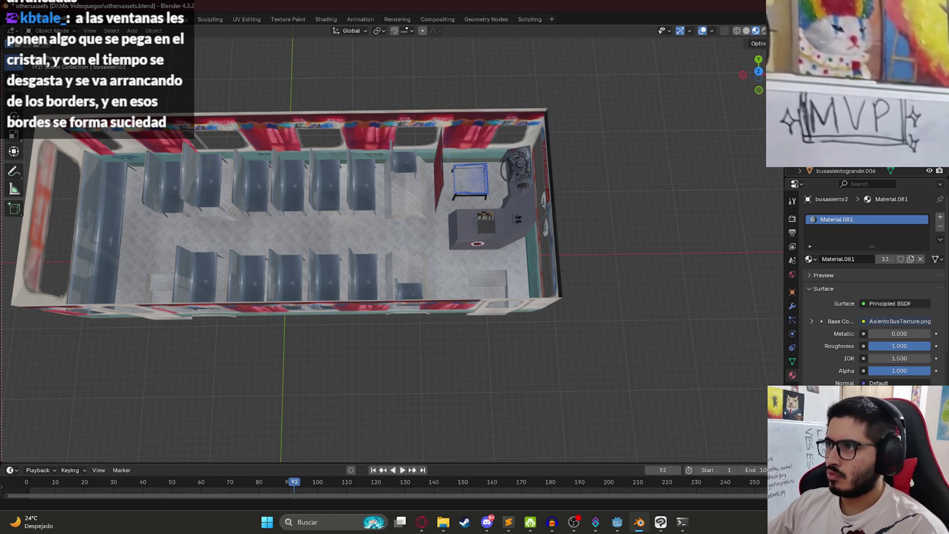
left_click(841, 143)
scroll(846, 158, "up", 1)
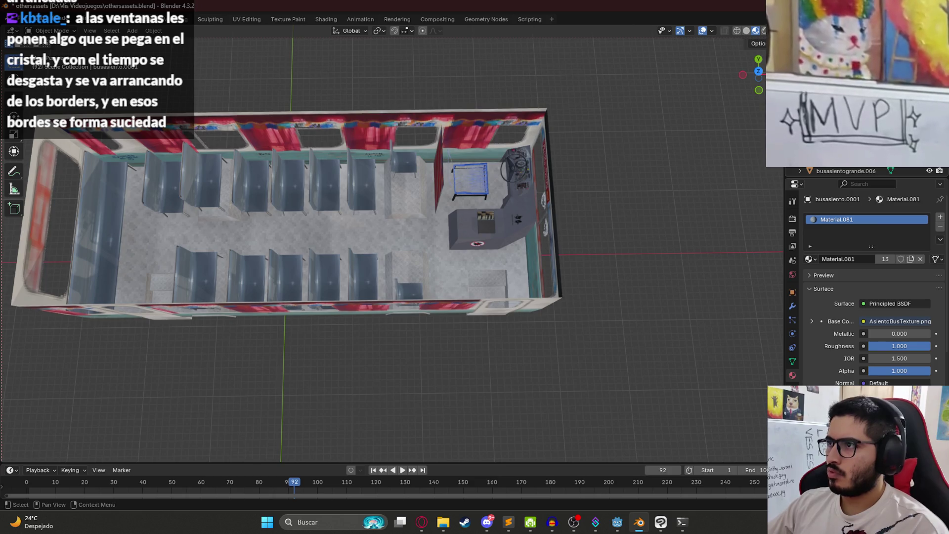
left_click(845, 141)
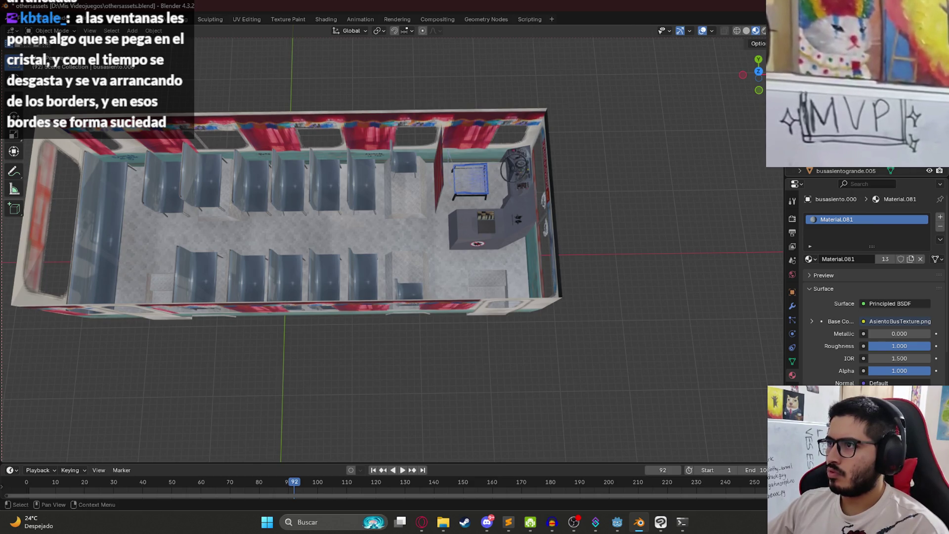
Save othersassets.blend and view the textured interior from a tilted angle.
scroll(420, 158, "down", 2)
mouse_move(420, 159)
left_mouse_down()
mouse_move(409, 214)
mouse_move(439, 167)
mouse_move(508, 198)
mouse_move(500, 236)
mouse_move(461, 244)
left_mouse_up()
key("ctrl+s")
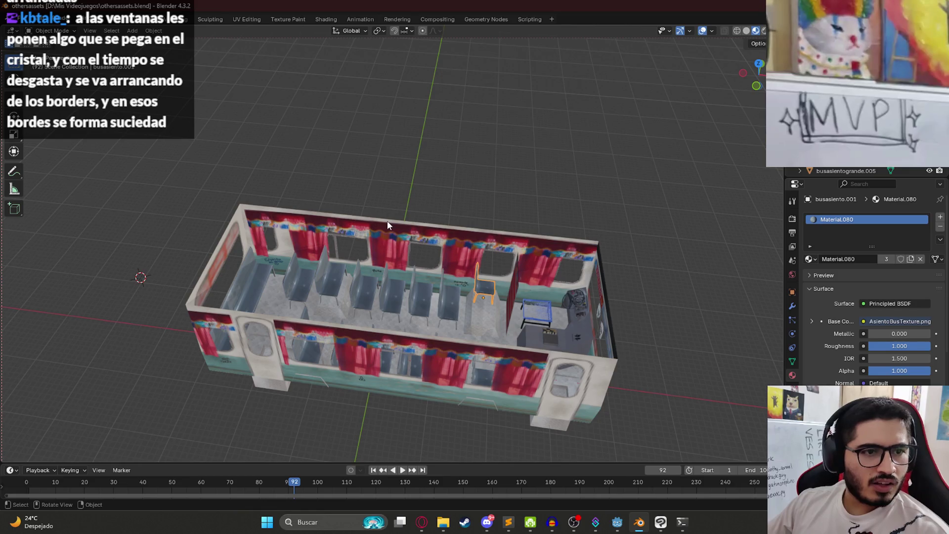
mouse_move(378, 222)
left_mouse_down()
mouse_move(373, 251)
mouse_move(410, 221)
mouse_move(470, 227)
mouse_move(495, 196)
mouse_move(487, 188)
left_mouse_up()
In Shading, swap the Image Texture node's image for ColectivoDentroTexture.png and view the result.
left_click(325, 19)
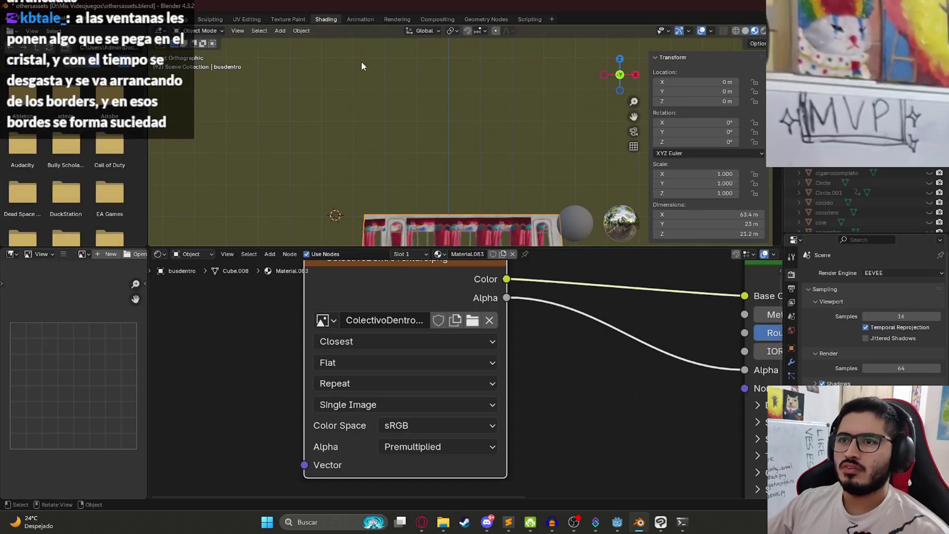
left_click(490, 322)
left_click(455, 322)
scroll(502, 274, "down", 10)
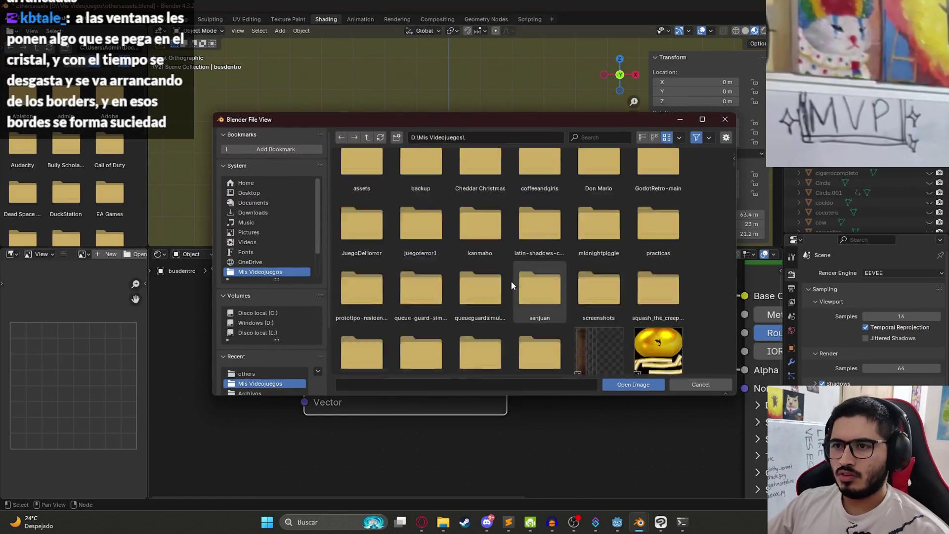
scroll(525, 268, "up", 8)
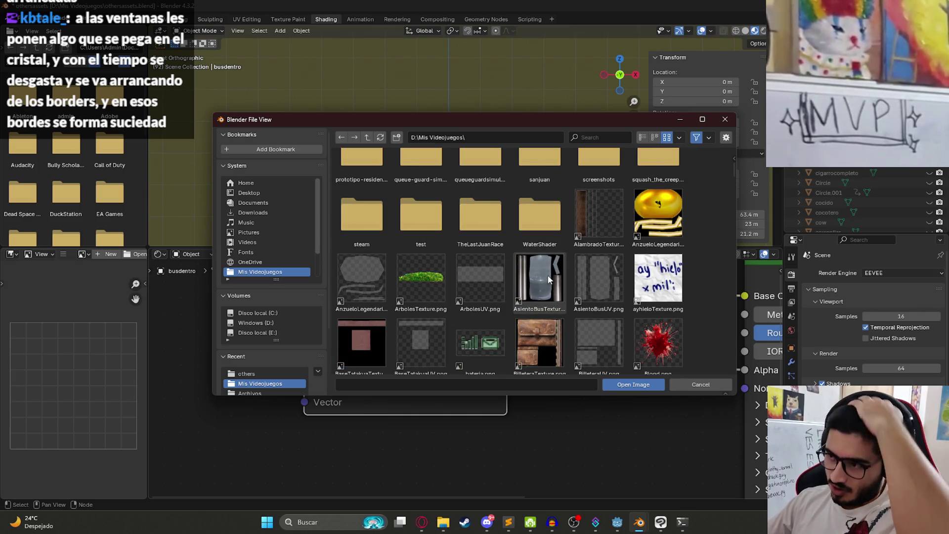
scroll(550, 276, "down", 3)
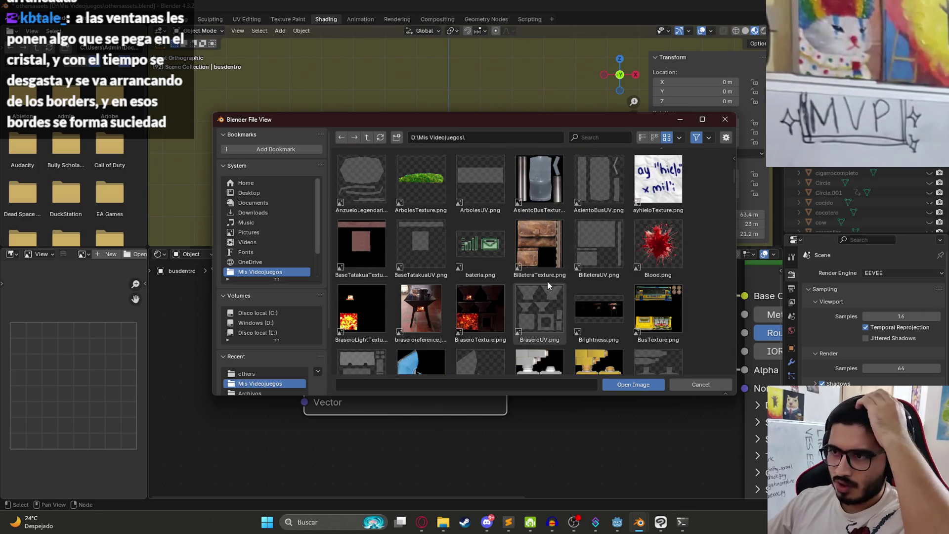
scroll(546, 285, "down", 3)
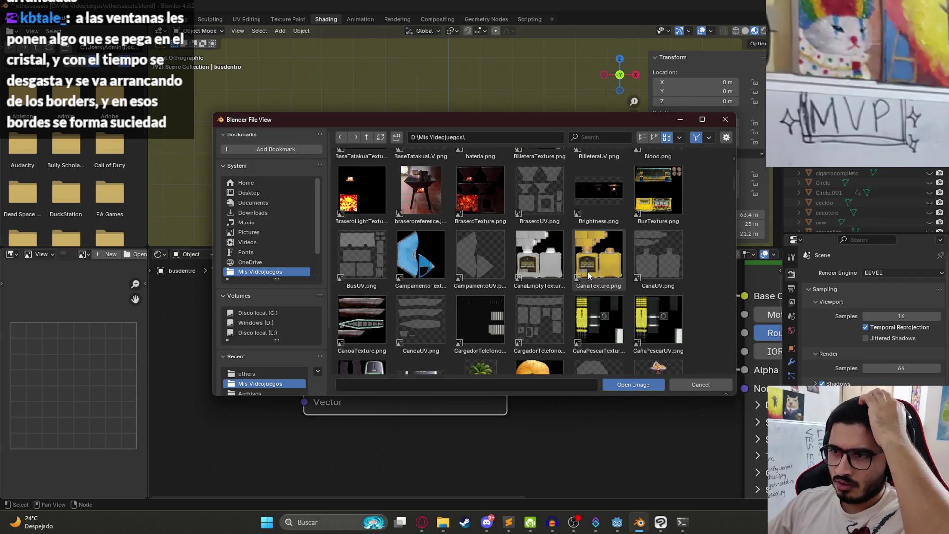
scroll(569, 278, "down", 6)
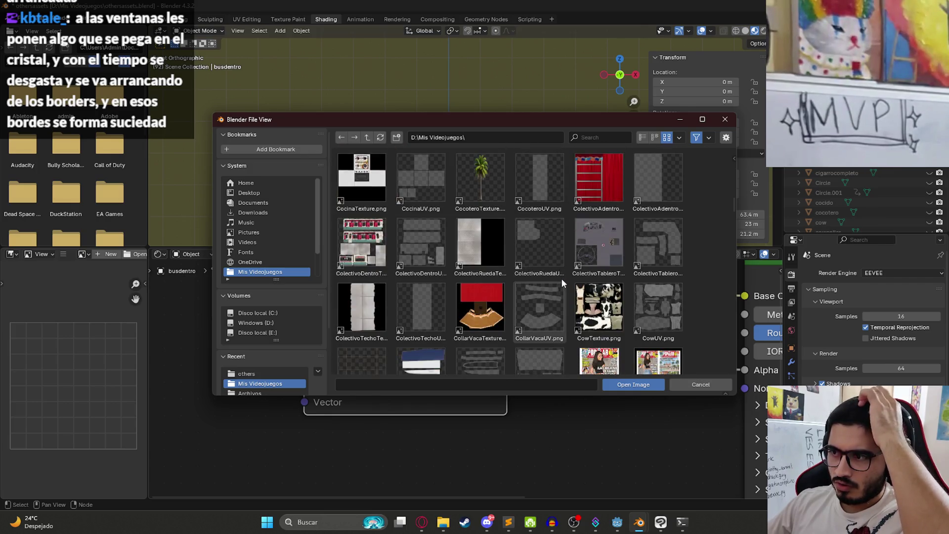
double_click(370, 249)
left_click_drag(467, 150, 440, 198)
scroll(457, 73, "up", 3)
scroll(457, 73, "up", 6)
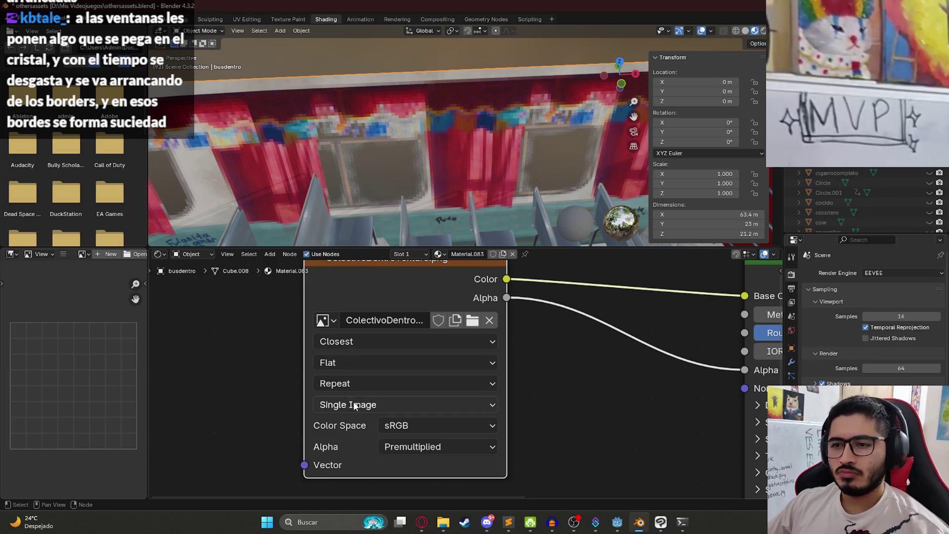
Leave the Image Texture node's alpha mode as Premultiplied.
left_click(428, 450)
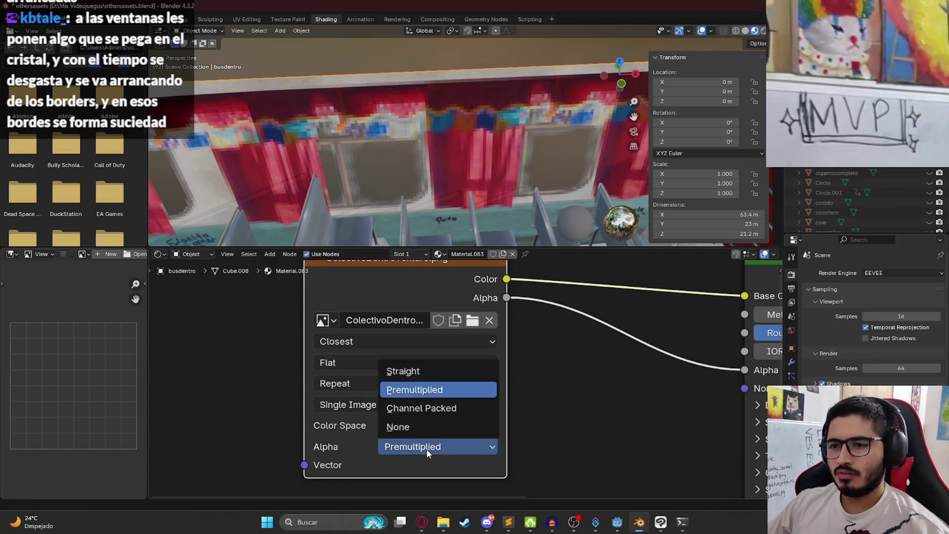
left_click(429, 451)
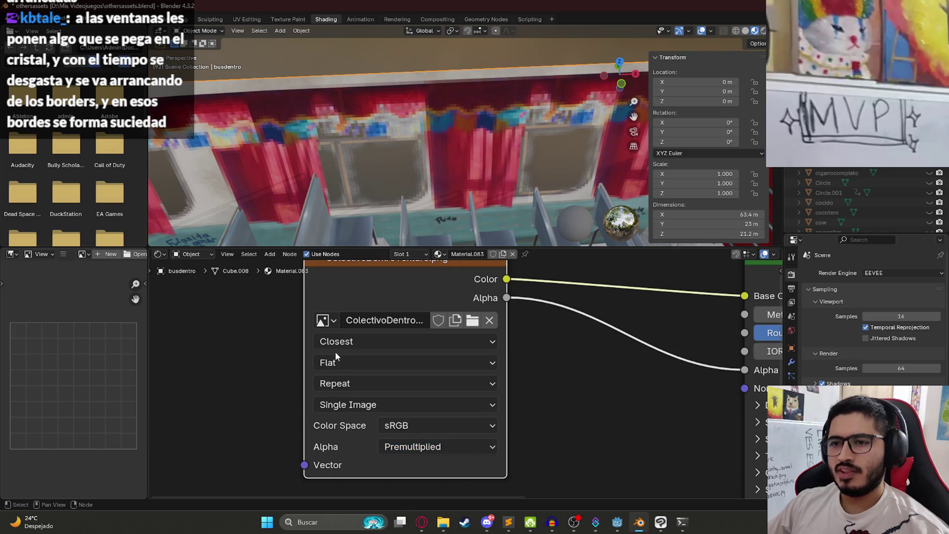
scroll(391, 112, "down", 5)
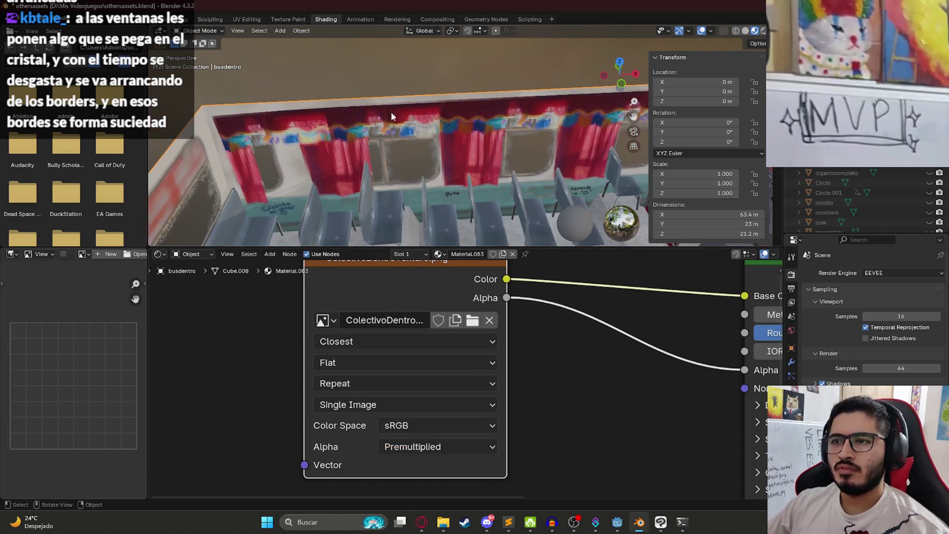
mouse_move(405, 144)
left_mouse_down()
mouse_move(417, 132)
mouse_move(331, 87)
left_mouse_up()
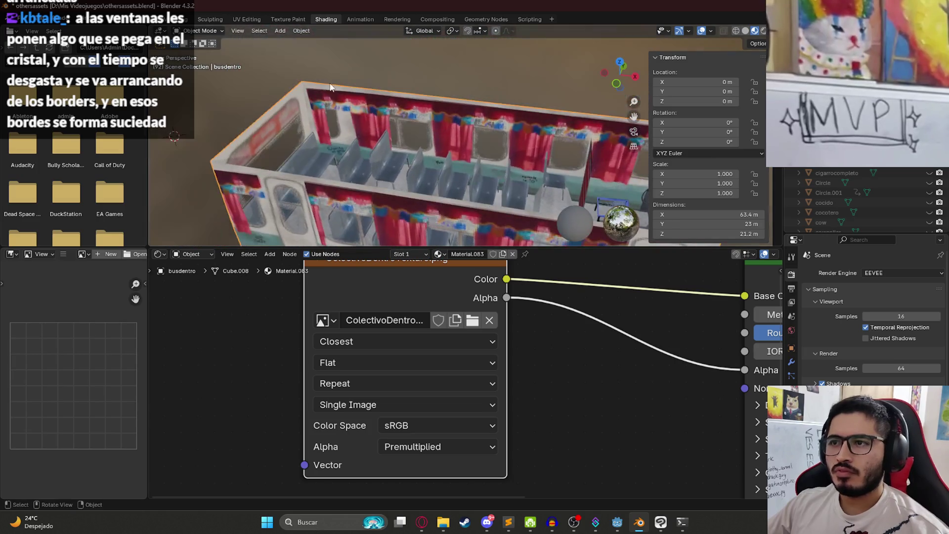
Back in Layout, save othersassets.blend and inspect the wall, seat, shelf, dashboard and busdentro objects.
left_click(145, 19)
key("ctrl+s")
mouse_move(390, 226)
left_mouse_down()
mouse_move(465, 215)
mouse_move(397, 227)
mouse_move(478, 241)
mouse_move(448, 317)
left_mouse_up()
left_click(213, 143)
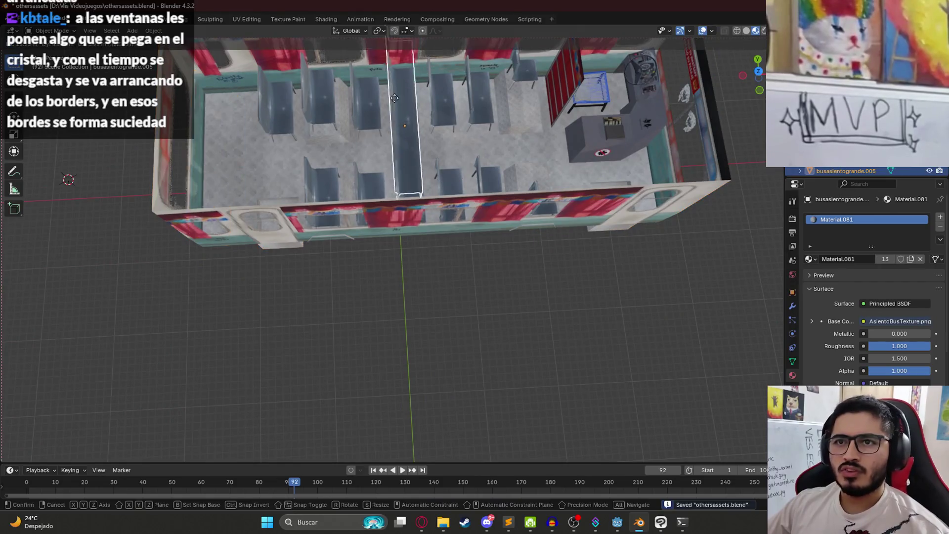
left_click(375, 110)
left_click(590, 127)
left_click(607, 111)
left_click(504, 176)
mouse_move(504, 176)
left_mouse_down()
mouse_move(565, 124)
mouse_move(514, 138)
mouse_move(460, 176)
mouse_move(445, 204)
left_mouse_up()
Join the seats into the busdentro interior and apply all transforms to the merged object.
mouse_move(494, 171)
left_mouse_down()
mouse_move(263, 211)
mouse_move(268, 205)
left_mouse_up()
scroll(261, 135, "down", 4)
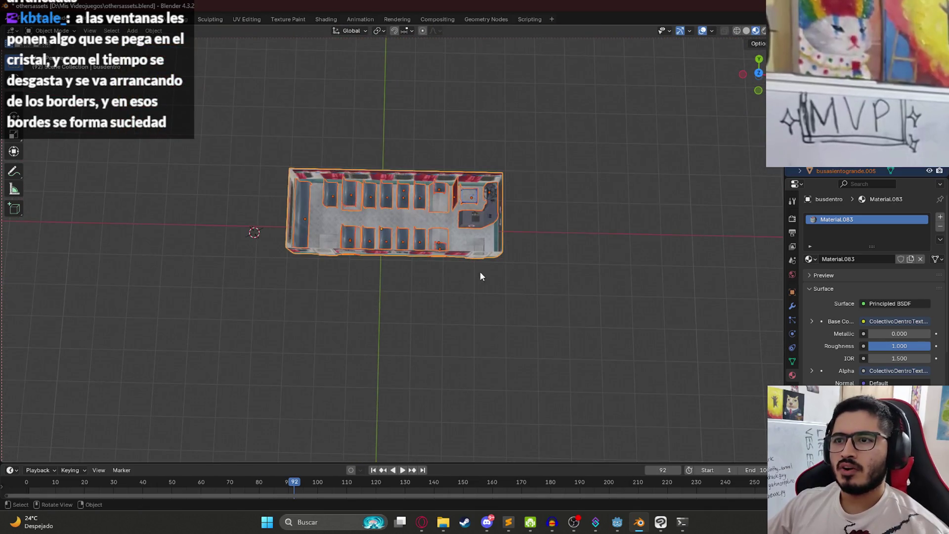
left_click(365, 212, "shift")
key("ctrl+j")
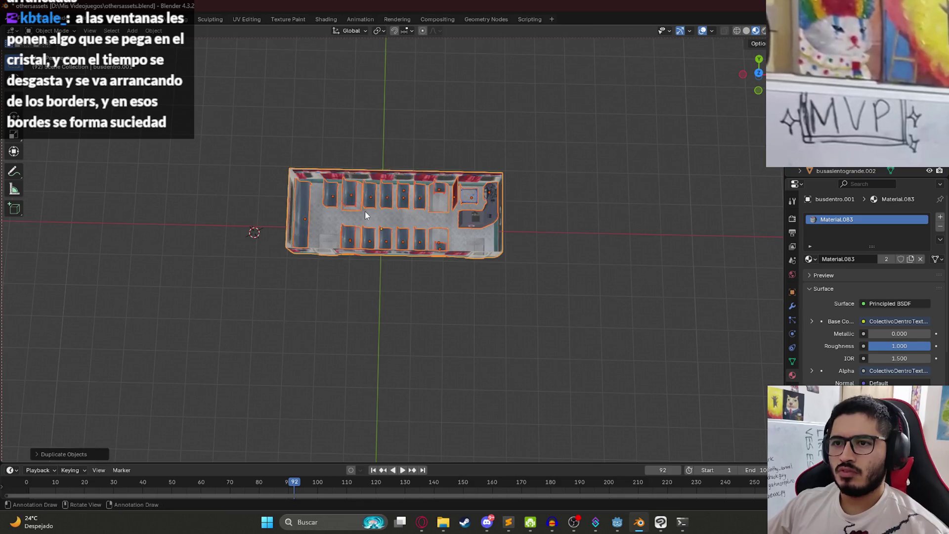
key("ctrl+a")
left_click(365, 212)
Export the bus interior as glTF 2.0 over businside.glb, then switch to the Godot editor.
left_click(22, 23)
mouse_move(60, 168)
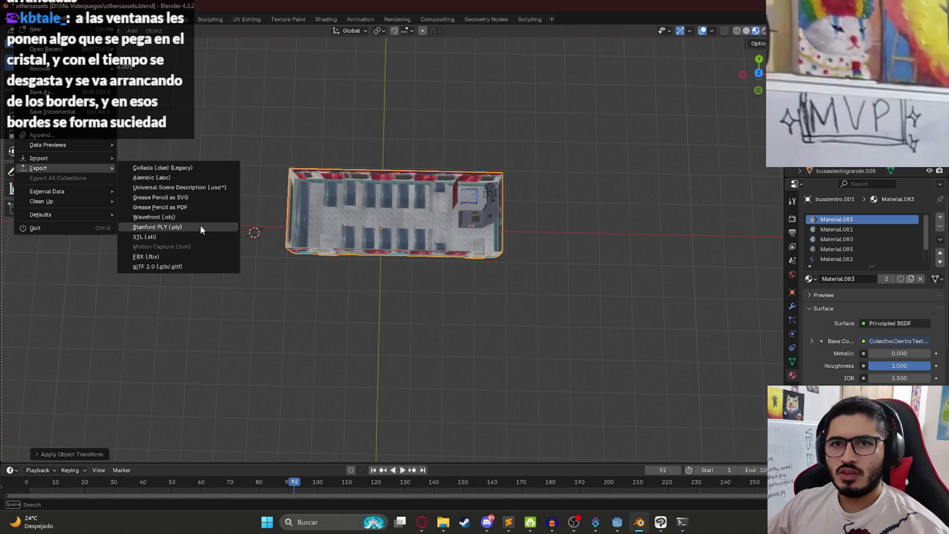
left_click(171, 268)
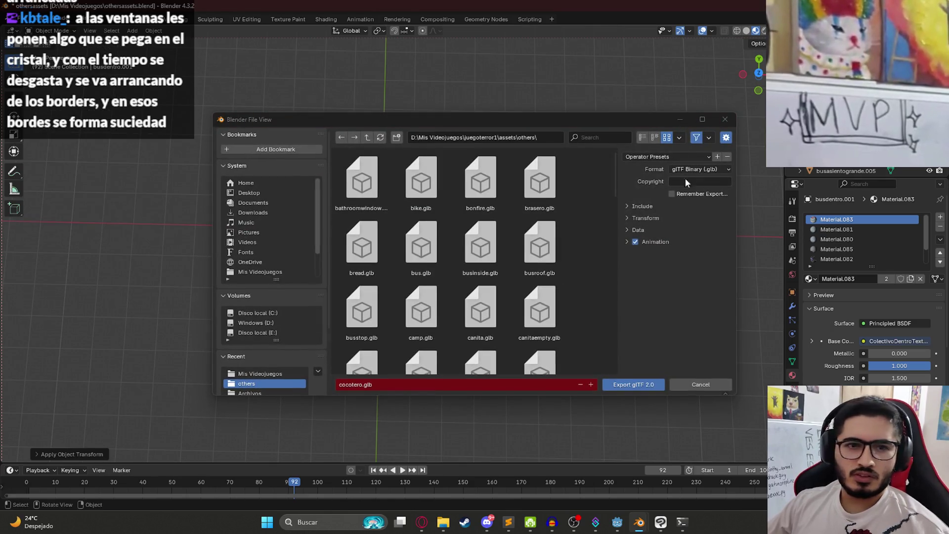
left_click(634, 208)
double_click(481, 247)
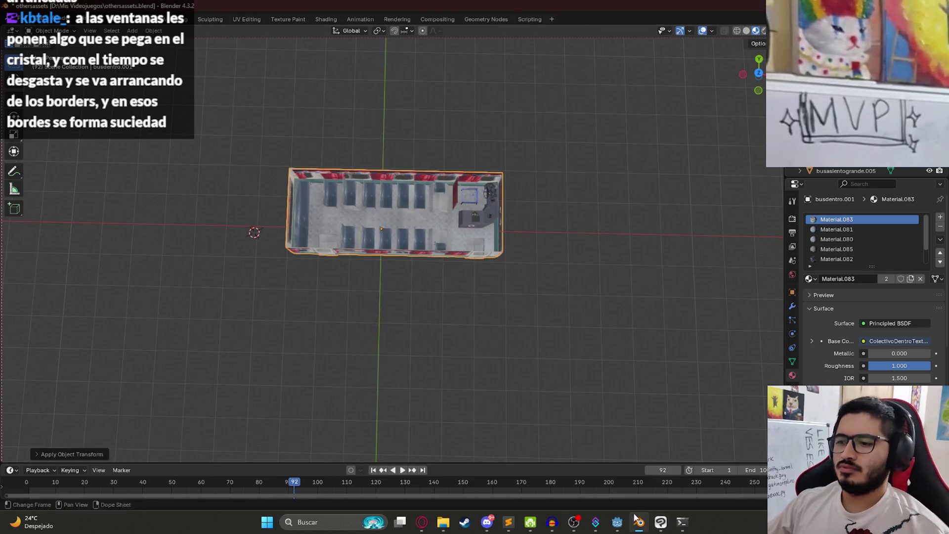
left_click(639, 523)
left_click(621, 528)
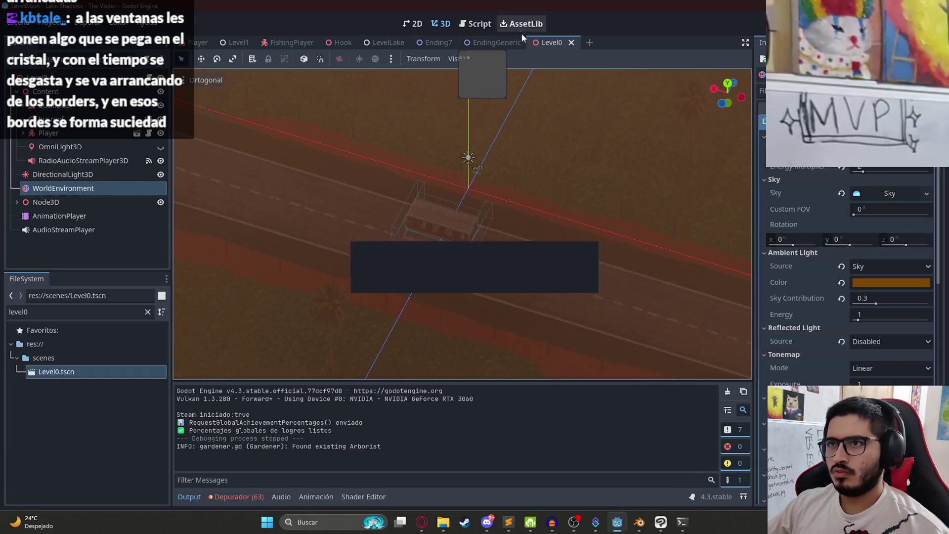
Run the game with F5 and walk between the seats toward the windshield to inspect the texture.
right_click(552, 42)
left_click(576, 418)
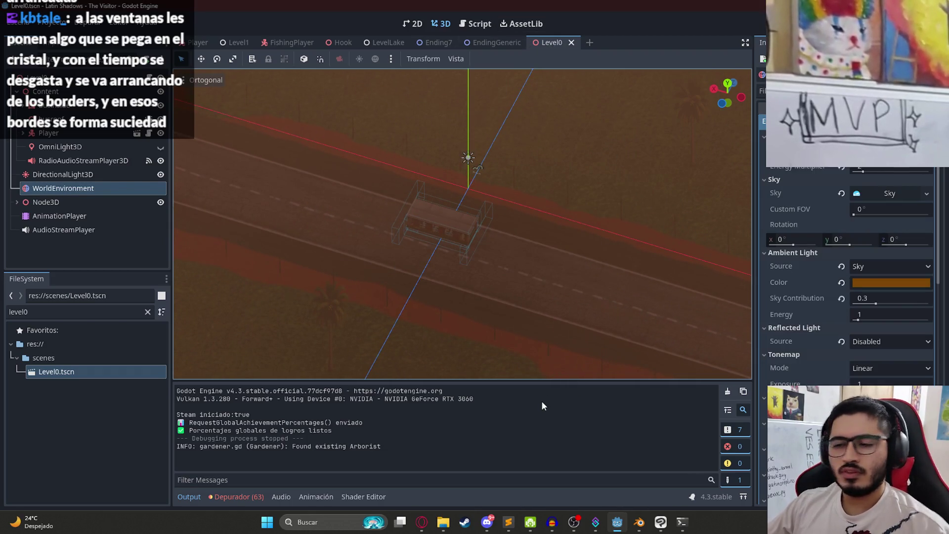
key("F5")
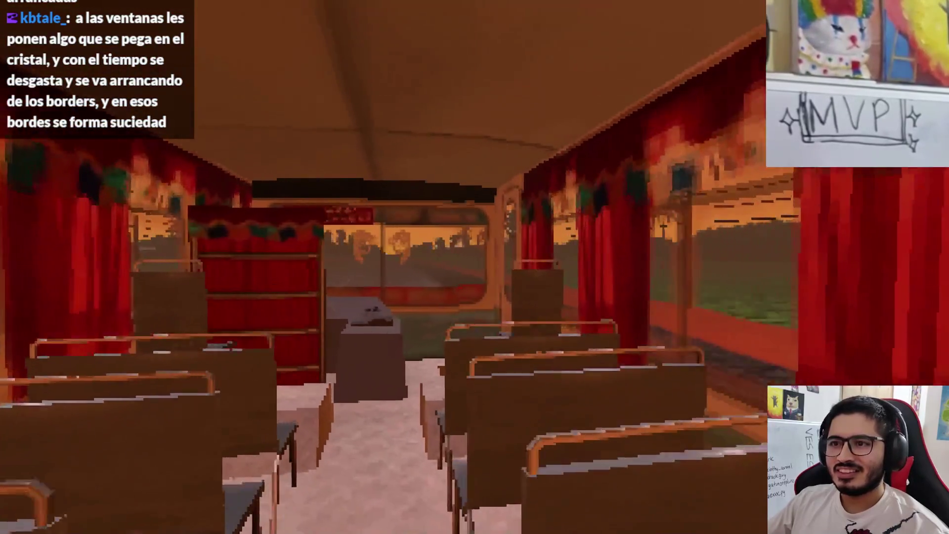
key("w")
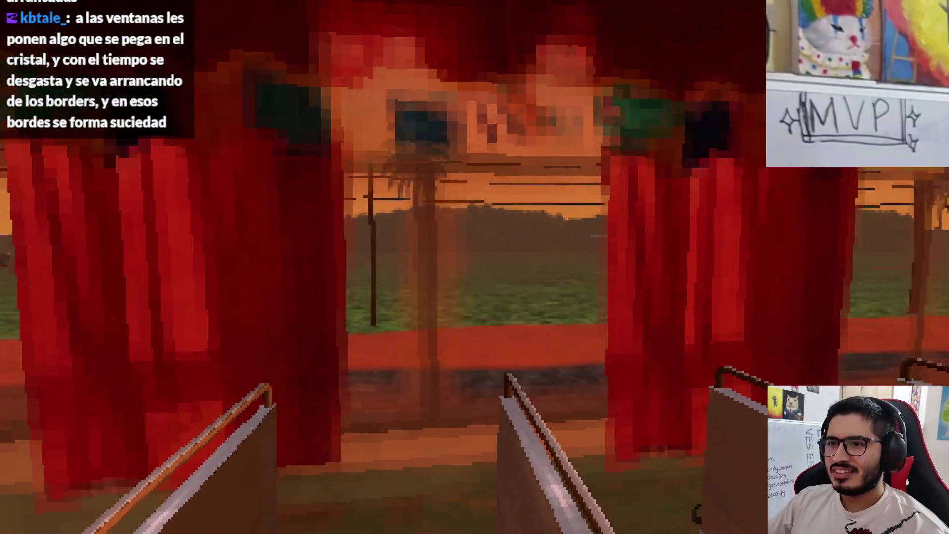
key("w")
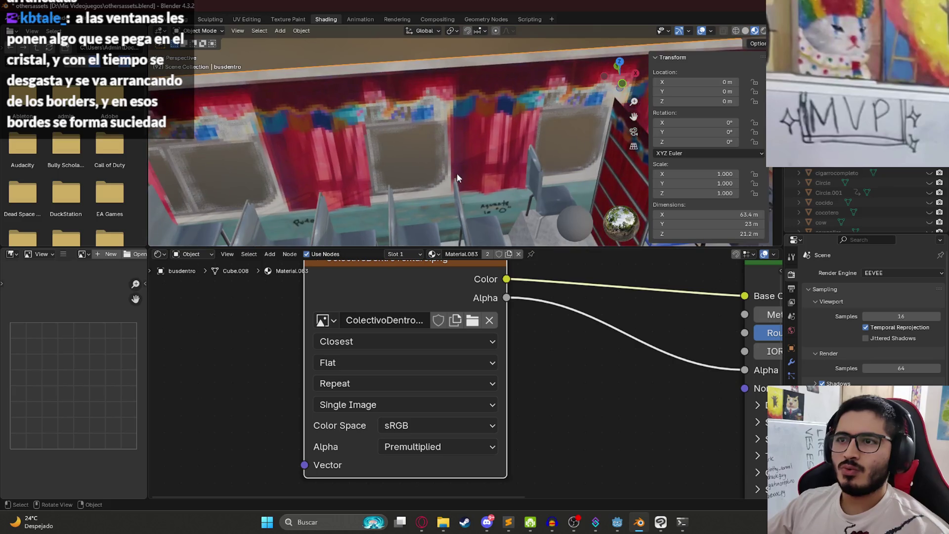
Save the blend file, duplicate busdentro in place, join the copy's parts and apply its transforms.
scroll(428, 162, "down", 6)
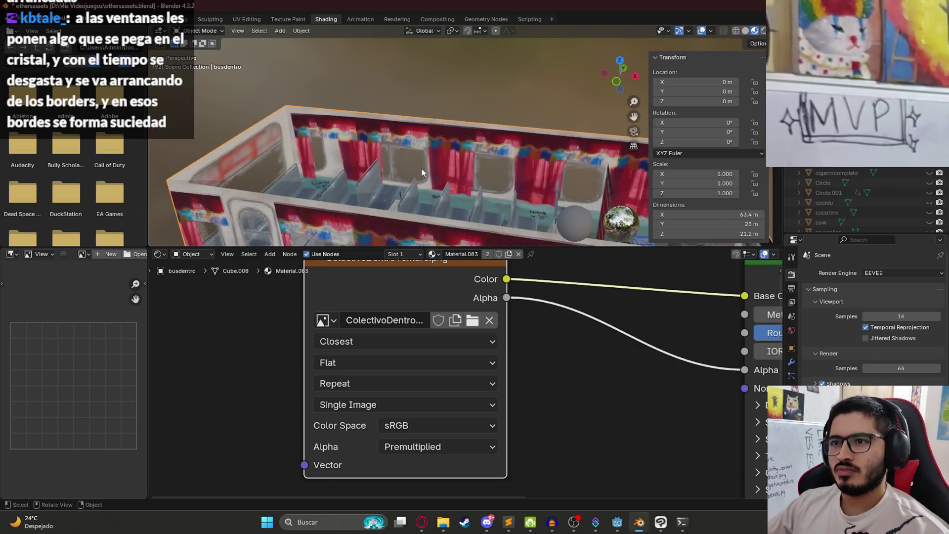
scroll(421, 163, "down", 5)
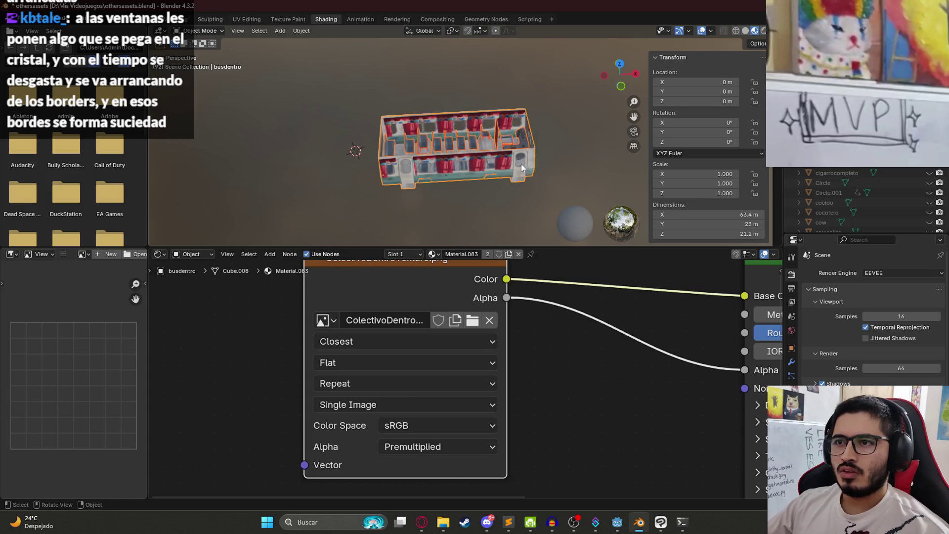
key("ctrl+s")
key("KP_7")
key("shift+d")
right_click(423, 125)
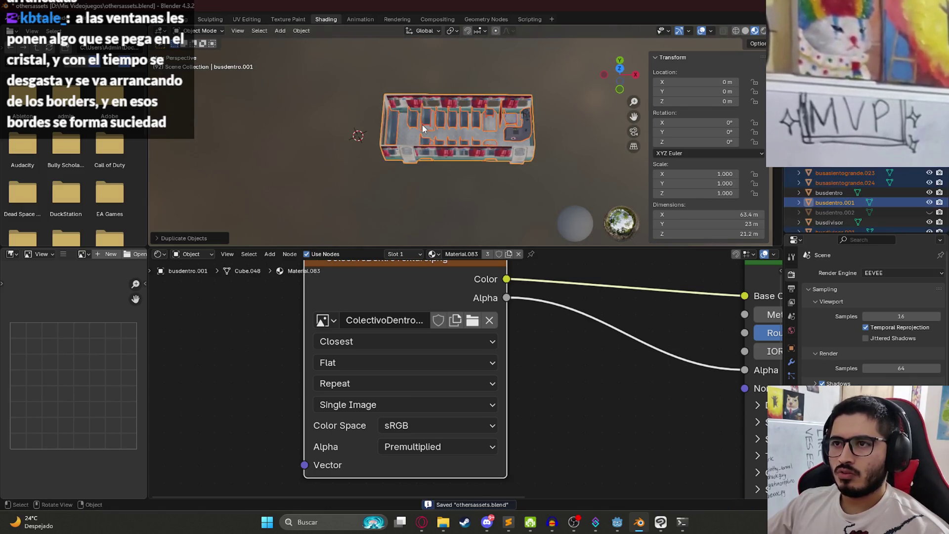
key("ctrl+j")
right_click(422, 124)
key("Escape")
key("ctrl+a")
left_click(416, 109)
Export the joined copy as glTF 2.0 to businside.glb.
left_click(19, 19)
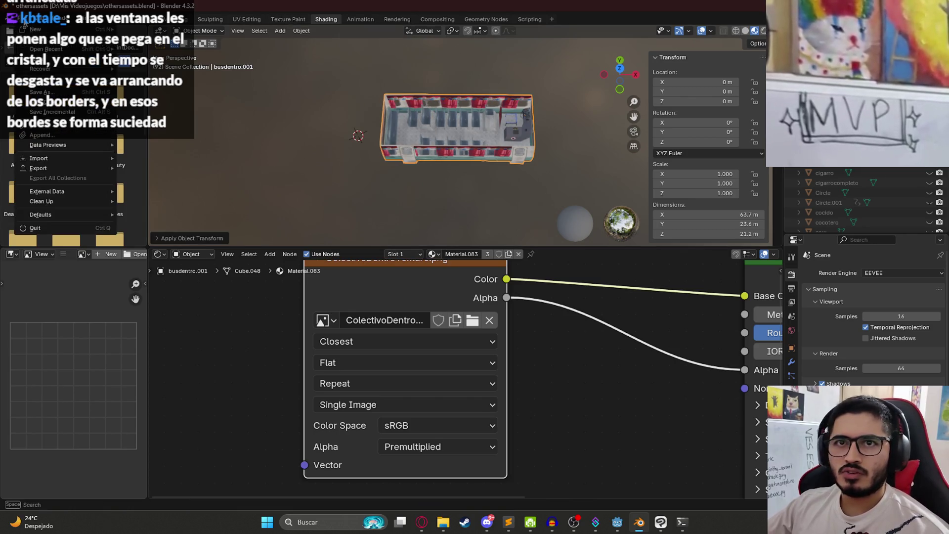
mouse_move(77, 169)
left_click(170, 265)
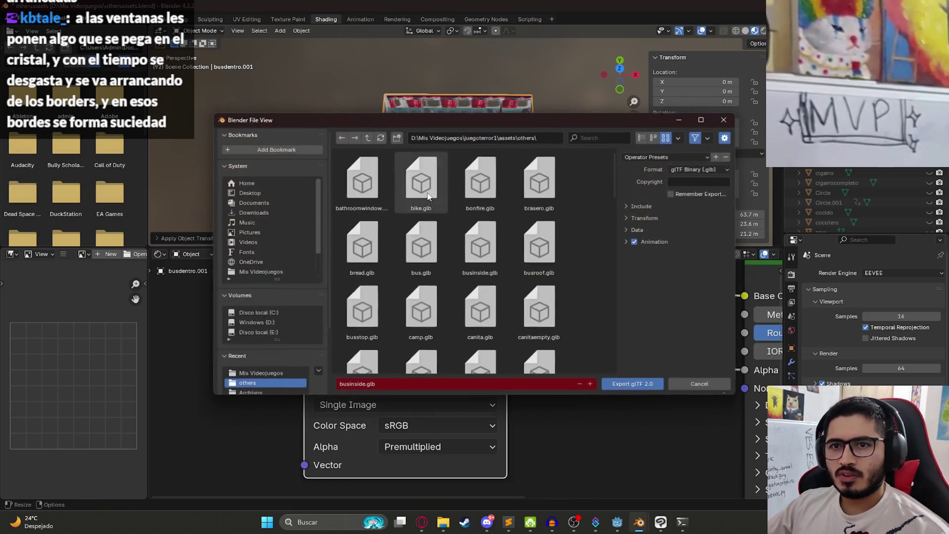
left_click(632, 210)
left_click(630, 383)
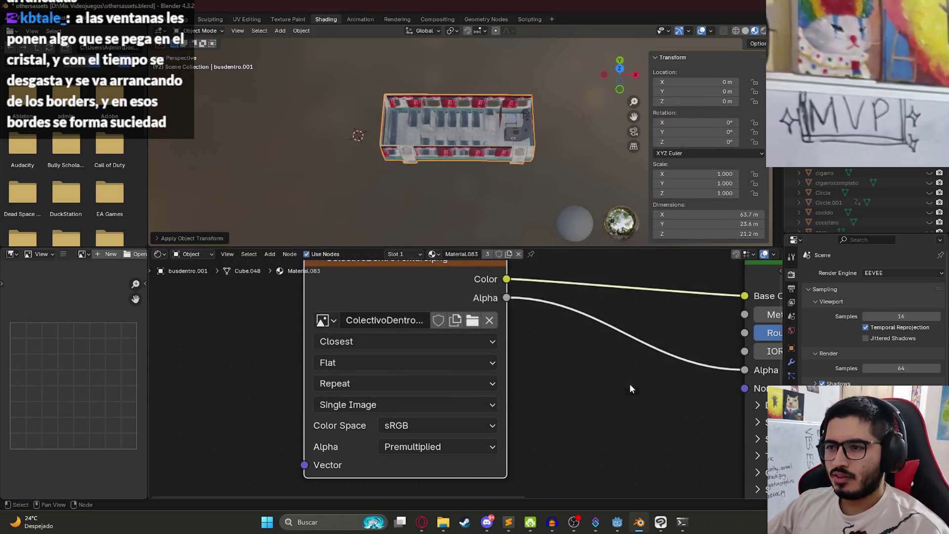
Delete the exported duplicate, restoring the separate seat pieces, and switch to Godot.
scroll(464, 144, "up", 4)
key("x")
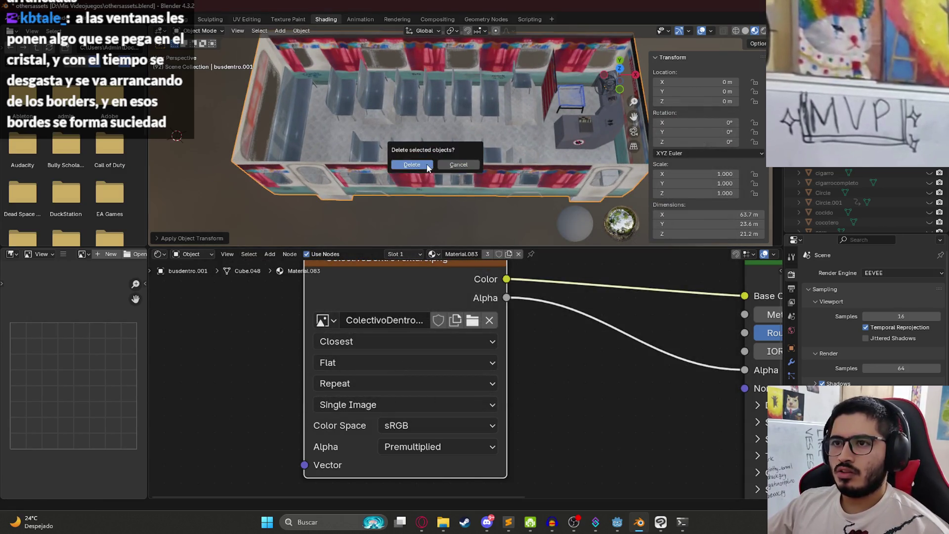
left_click(425, 144)
key("ctrl+z")
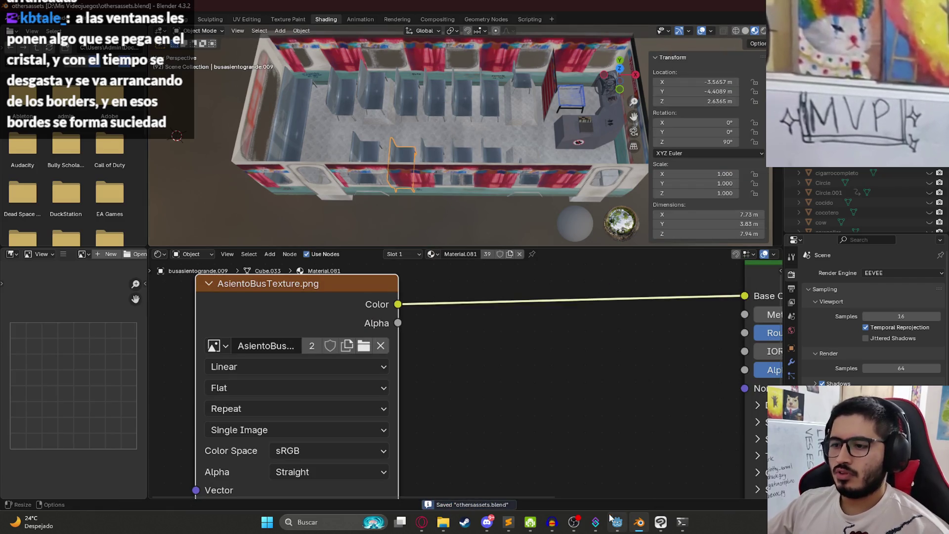
key("alt+Tab")
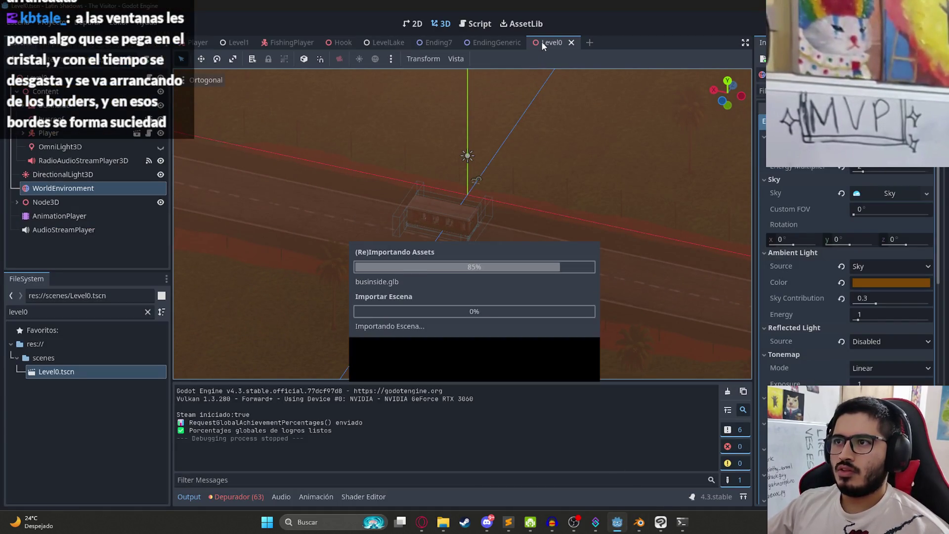
Play the level, walk the bus aisle up to the driver's area, then quit via Salir al escritorio.
right_click(541, 41)
left_click(572, 130)
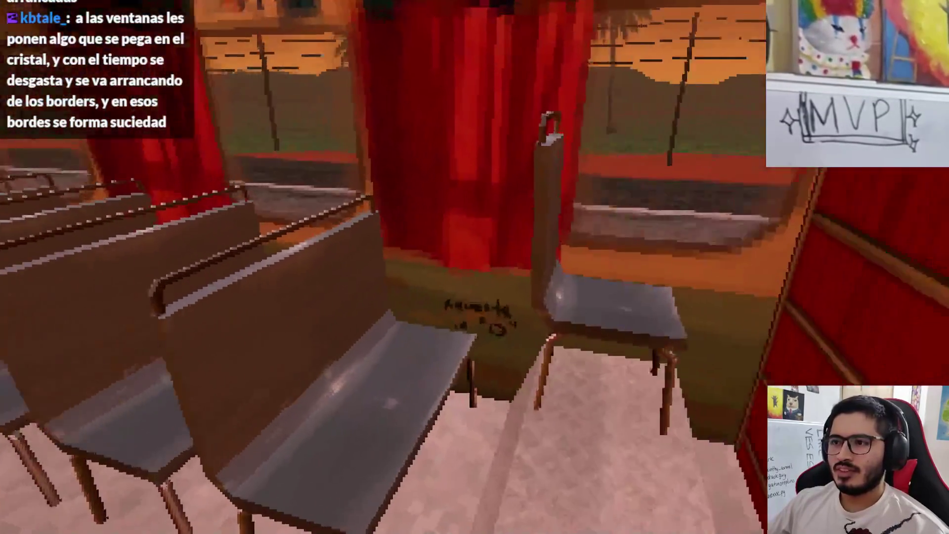
key("w")
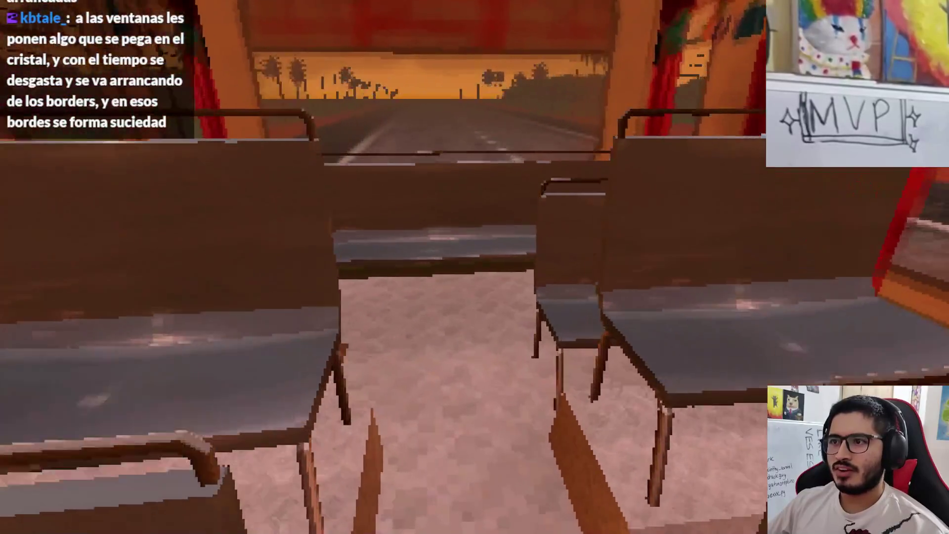
key("w")
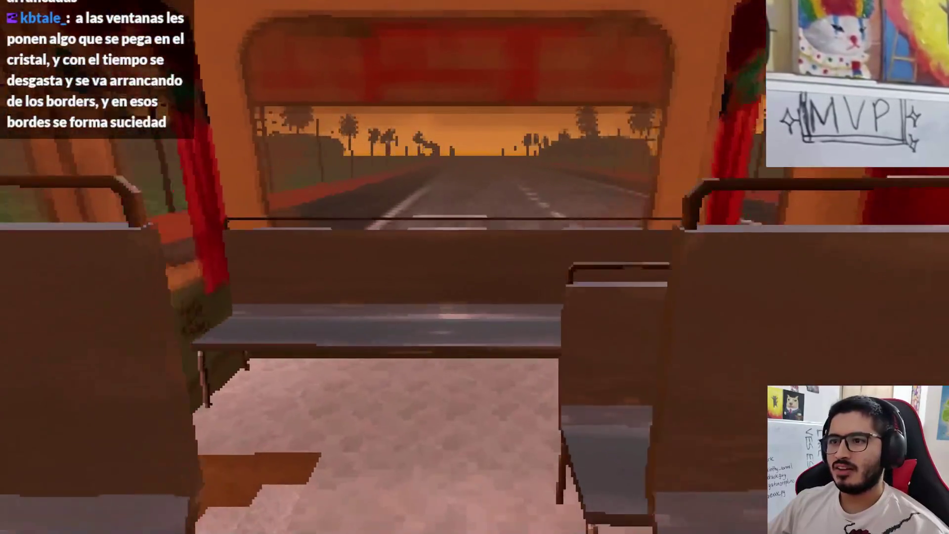
key("w")
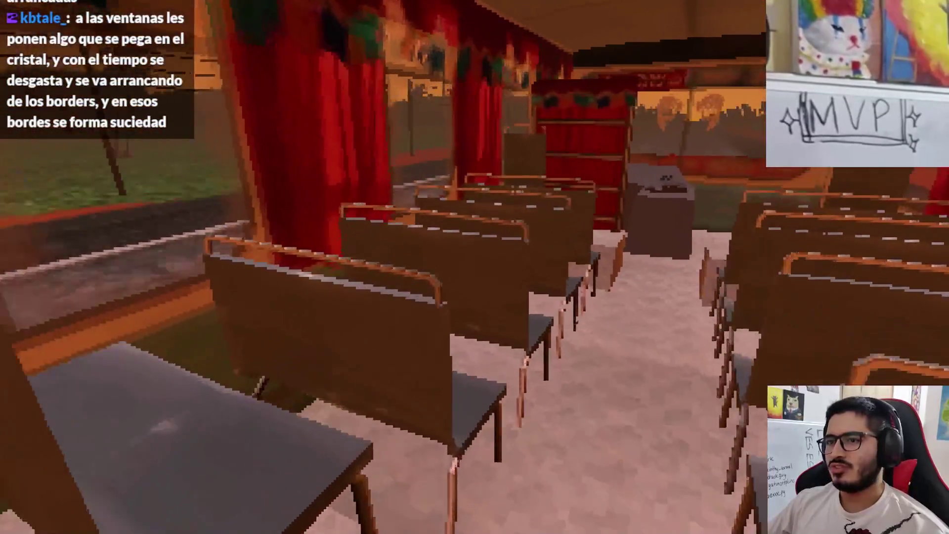
key("s")
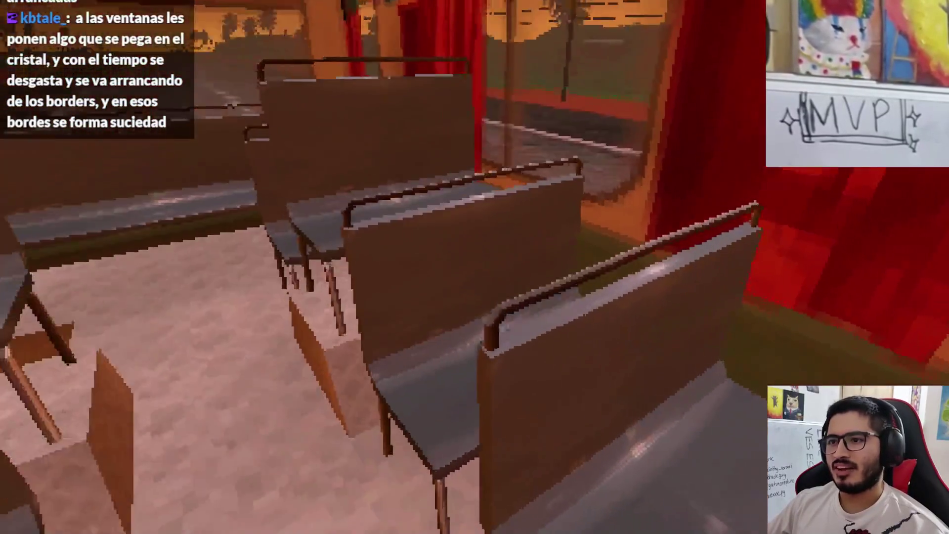
key("w")
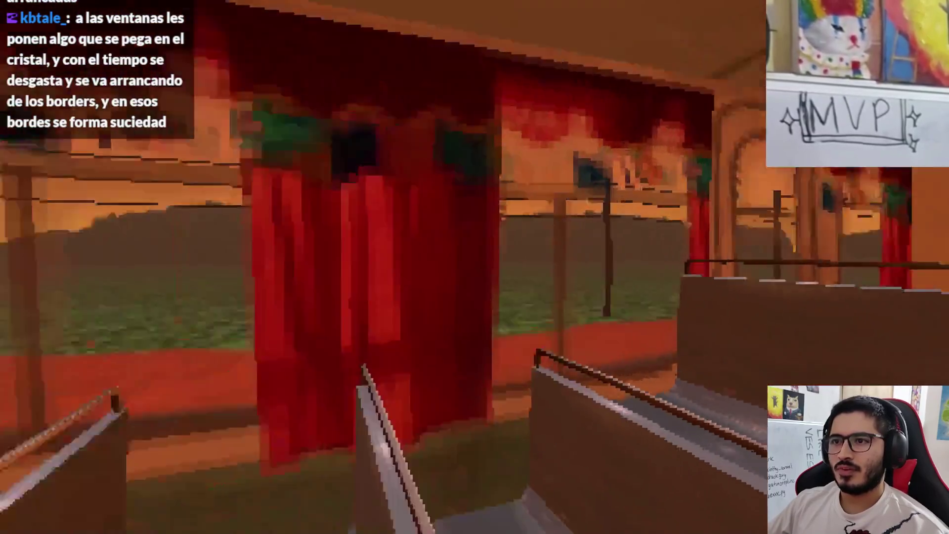
key("w")
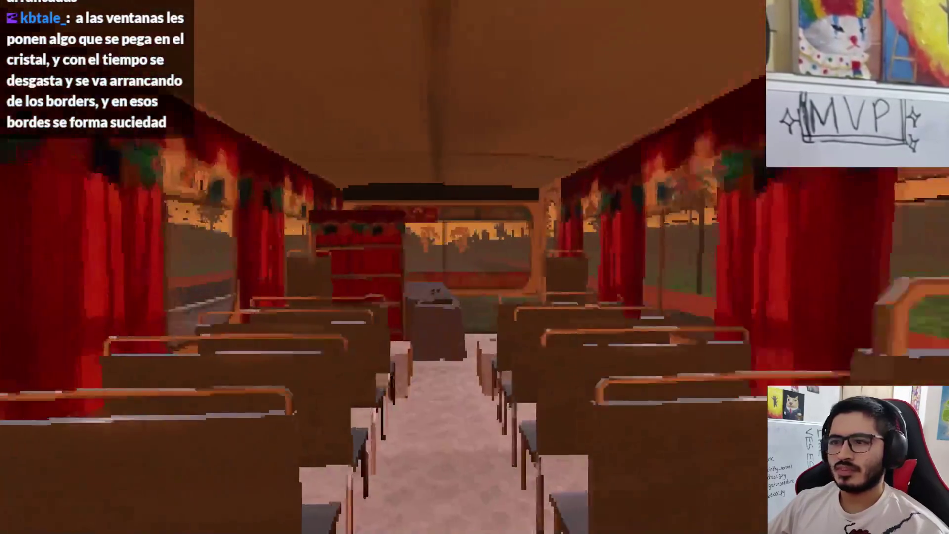
key("w")
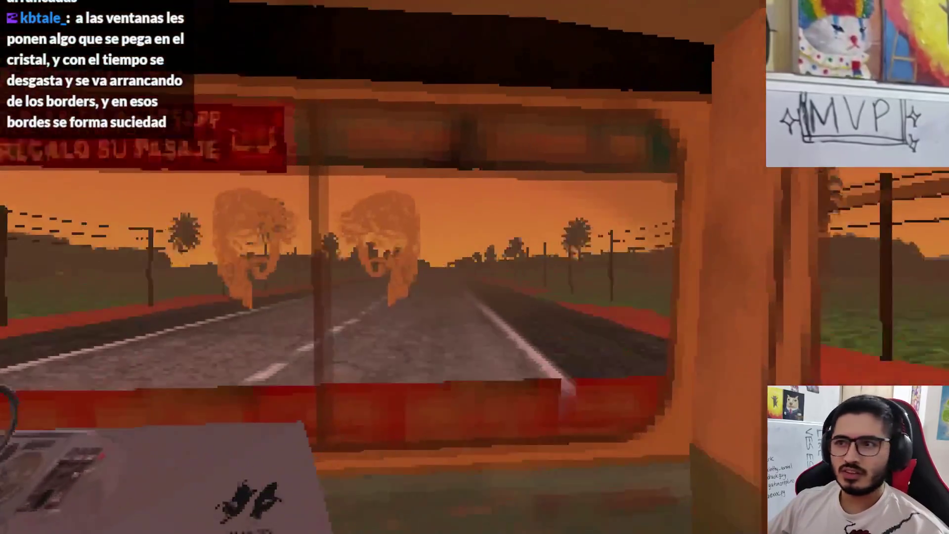
key("Escape")
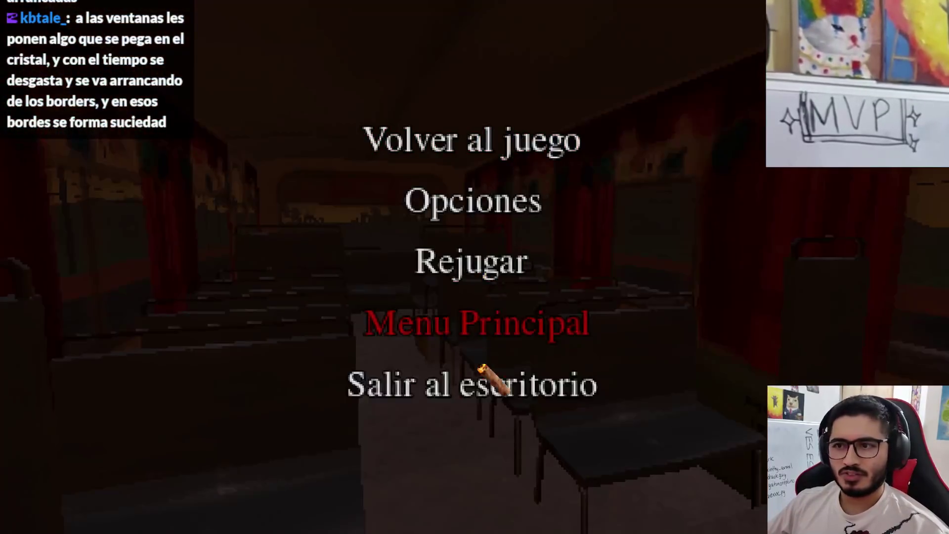
left_click(473, 382)
Run git status, commit as "refactor: Cambio textura colectivo por dentro" and push to the remote.
left_click(683, 522)
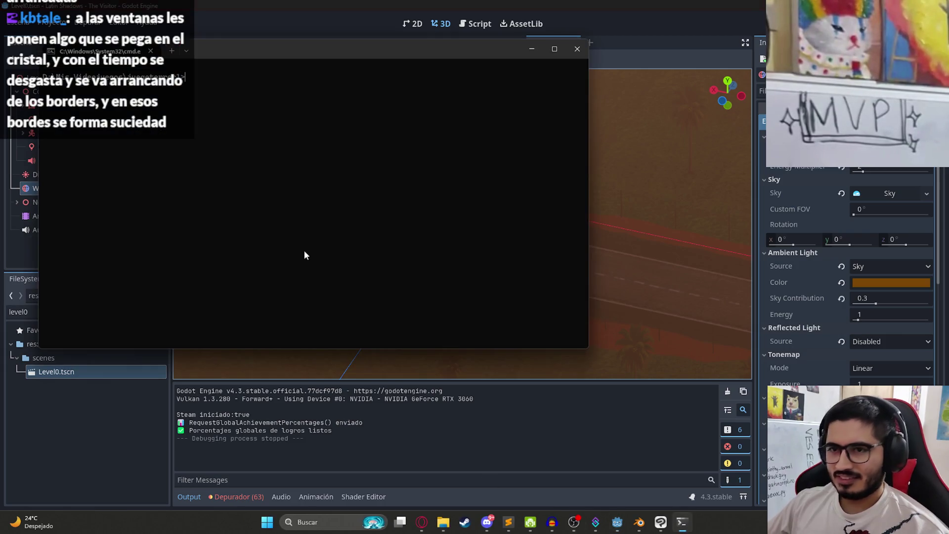
type("git status")
key("Return")
type("gi")
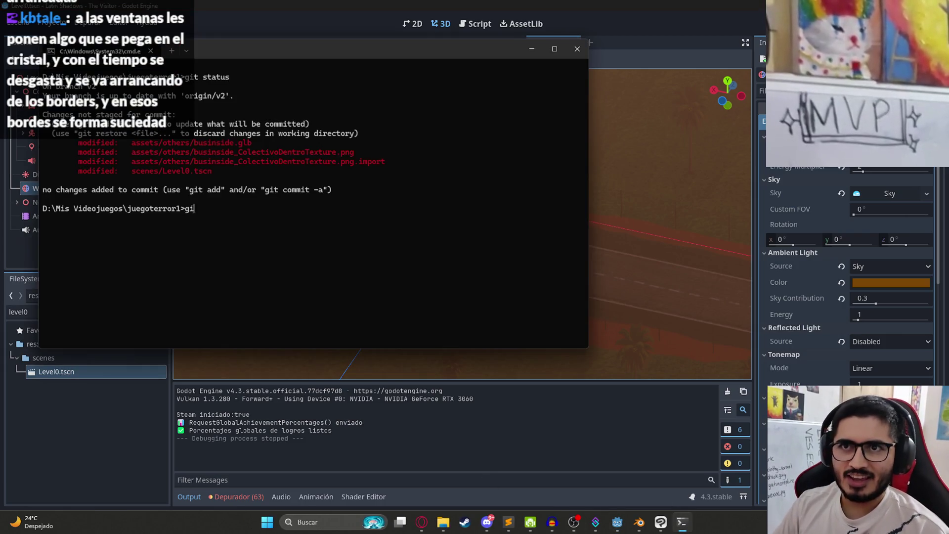
type("git commit -m \"refactor: Cambio textura colectivo por dentro")
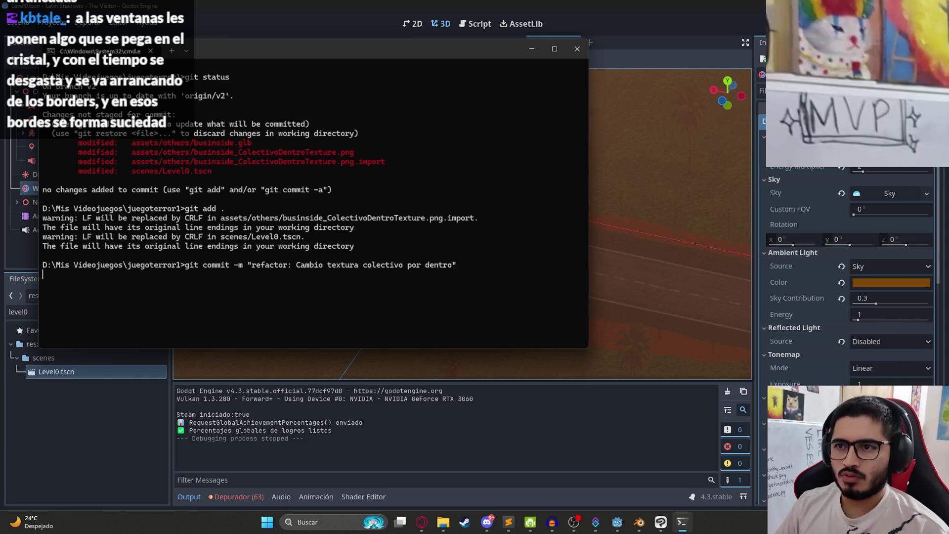
type("git push")
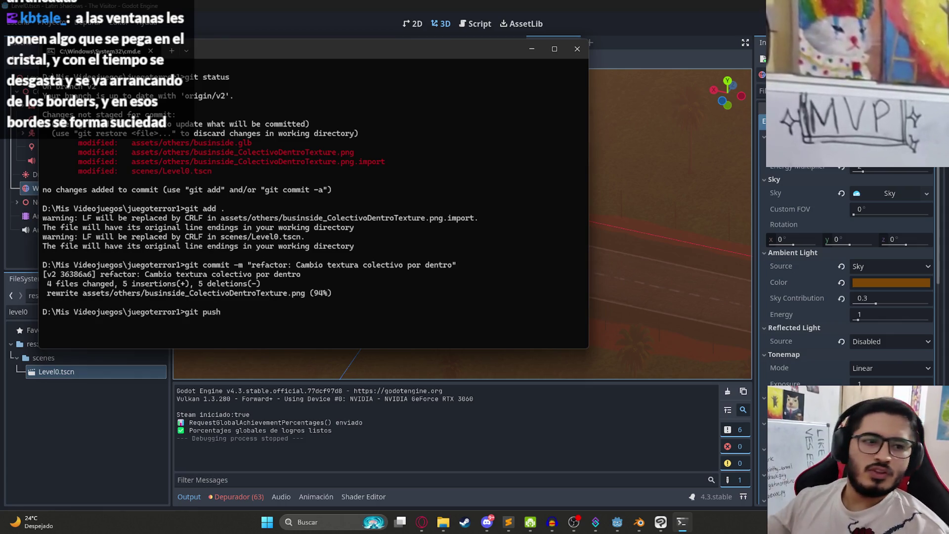
key("alt+Tab")
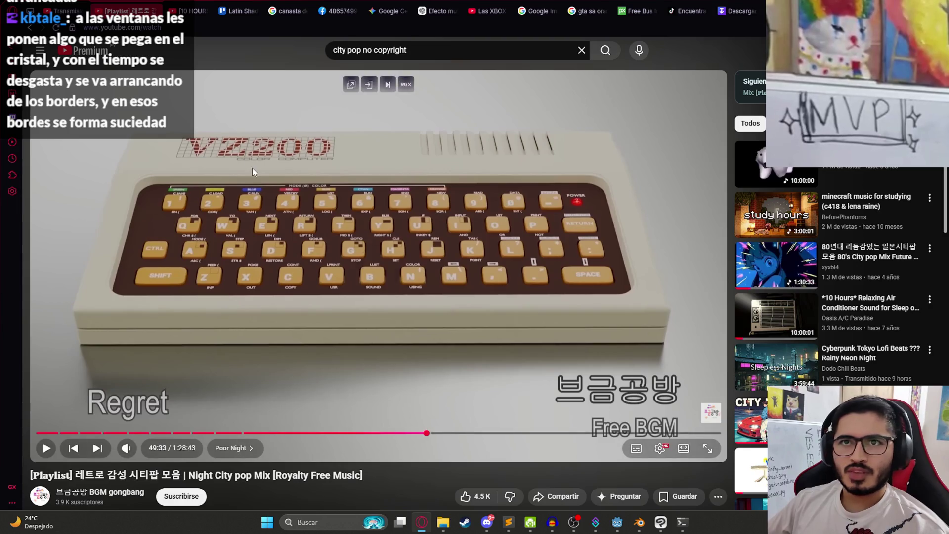
left_click(252, 168)
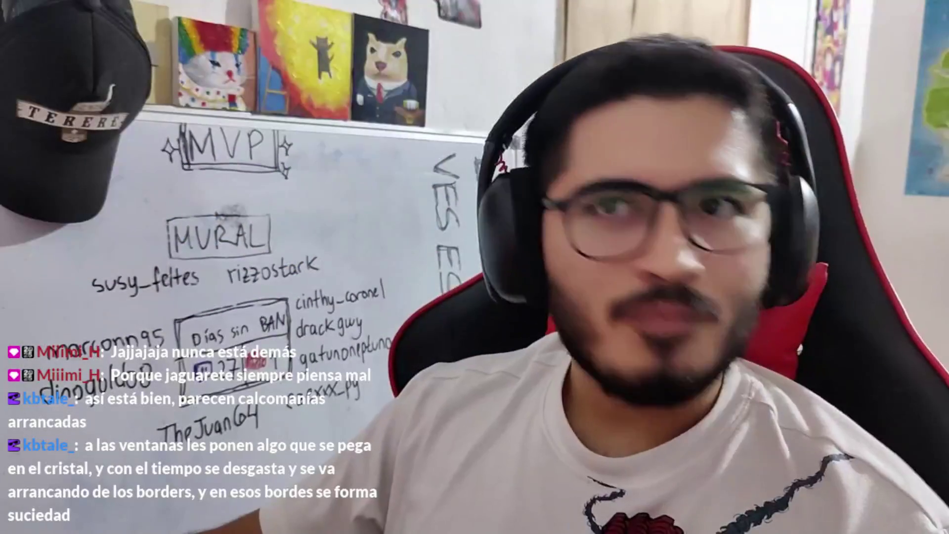